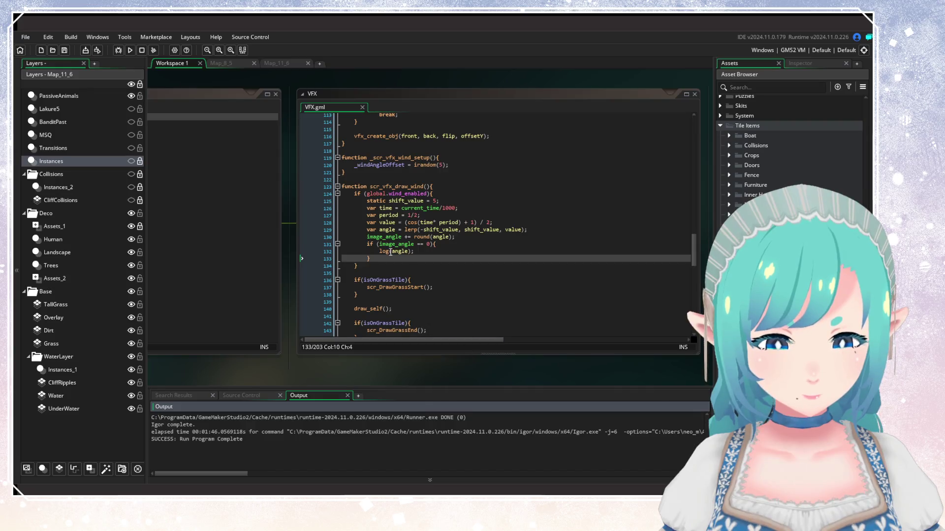
Step: Change the wind sway's static shift_value in VFX.gml from 5 to 20
double_click(391, 252)
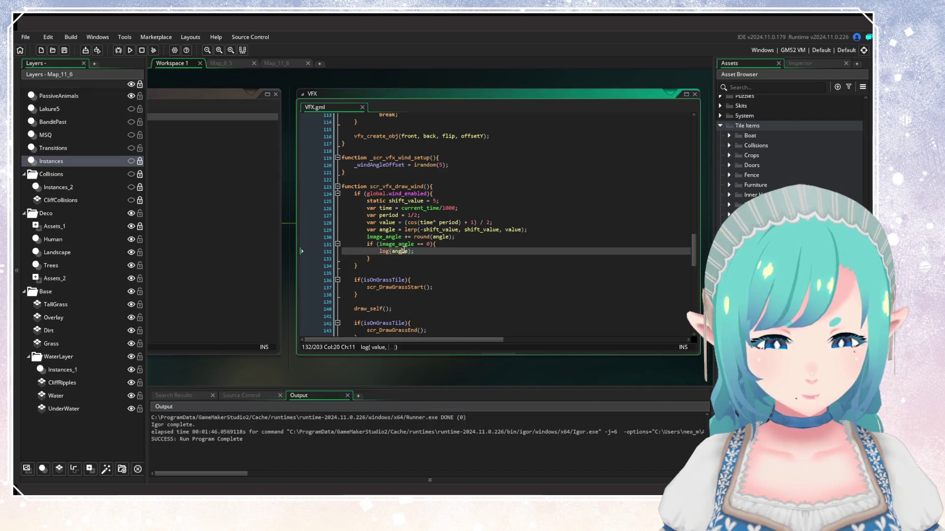
left_click(461, 253)
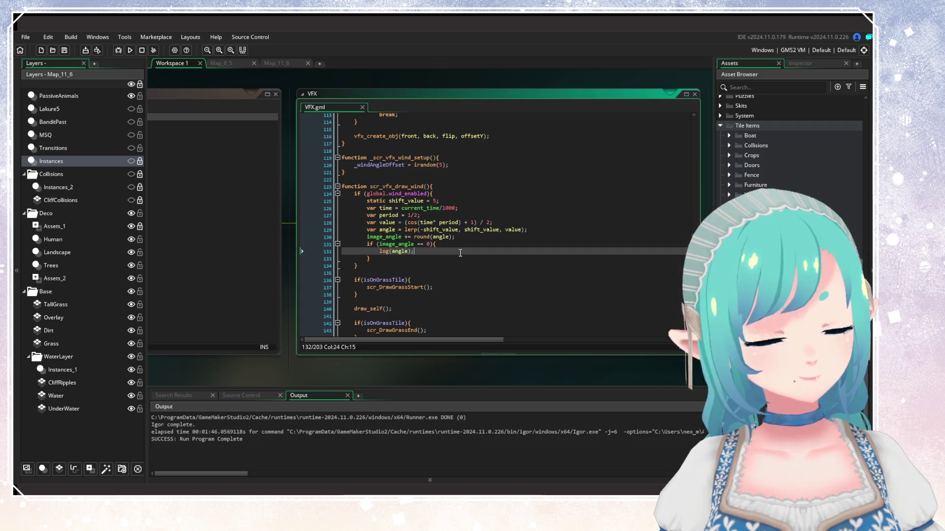
left_click(512, 229)
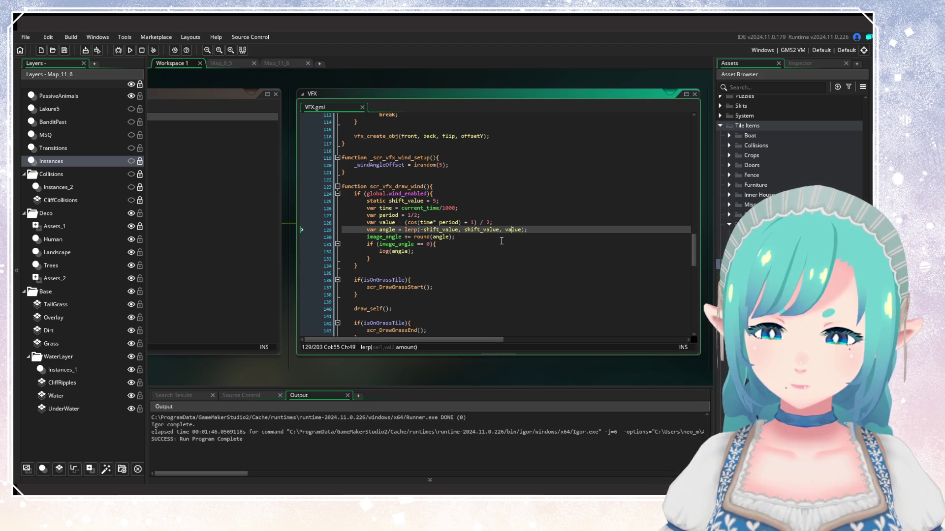
left_click(434, 200)
key("BackSpace")
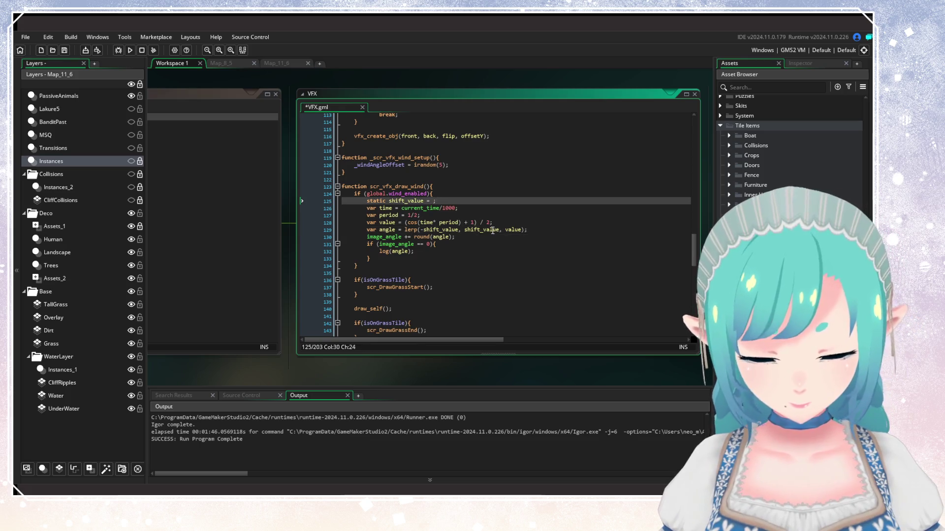
type("20")
left_click(457, 243)
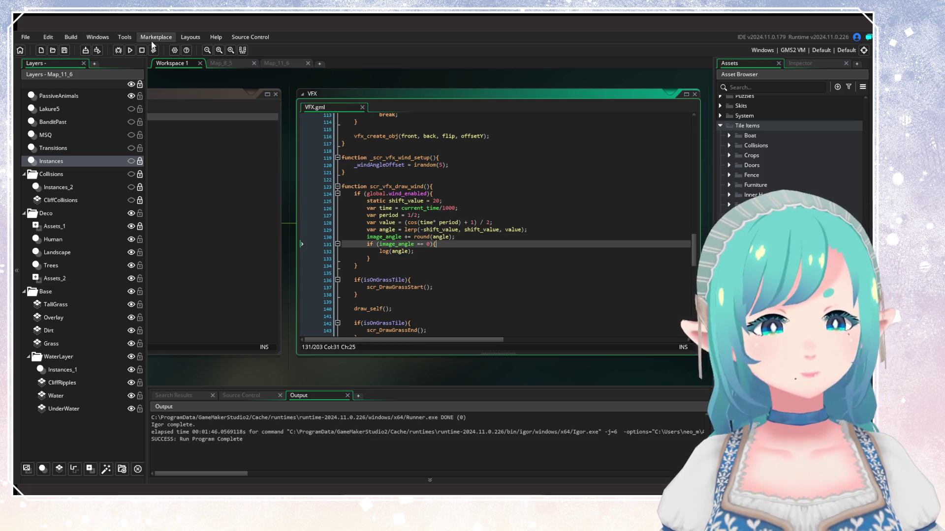
Step: Save VFX.gml and build and run the game
key("ctrl+s")
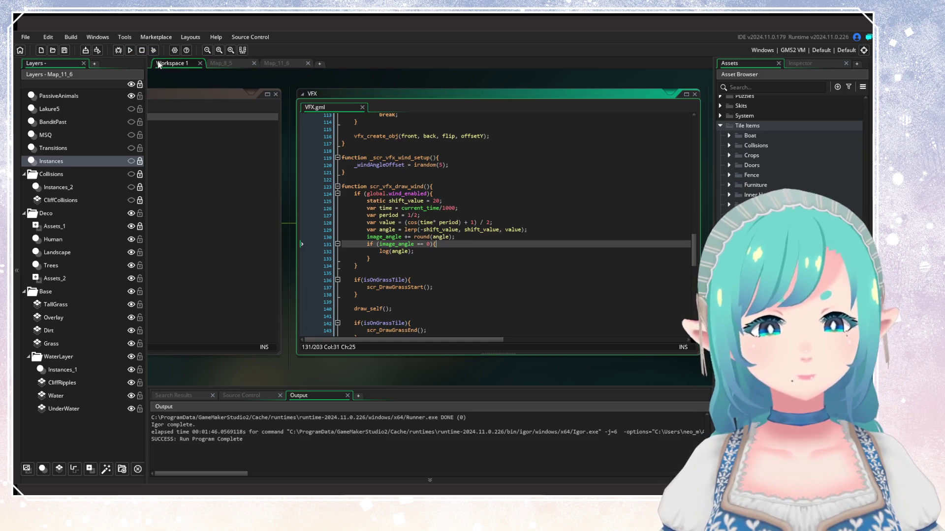
left_click(130, 50)
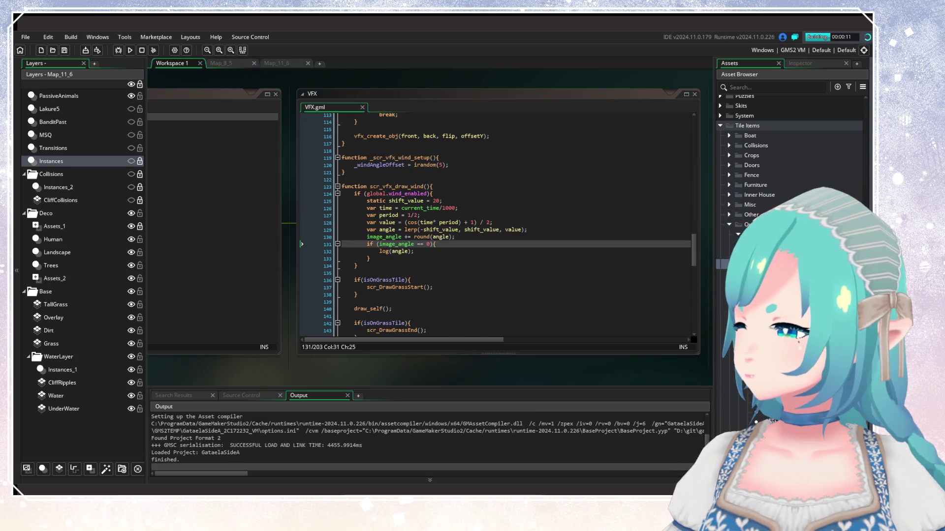
left_click(596, 208)
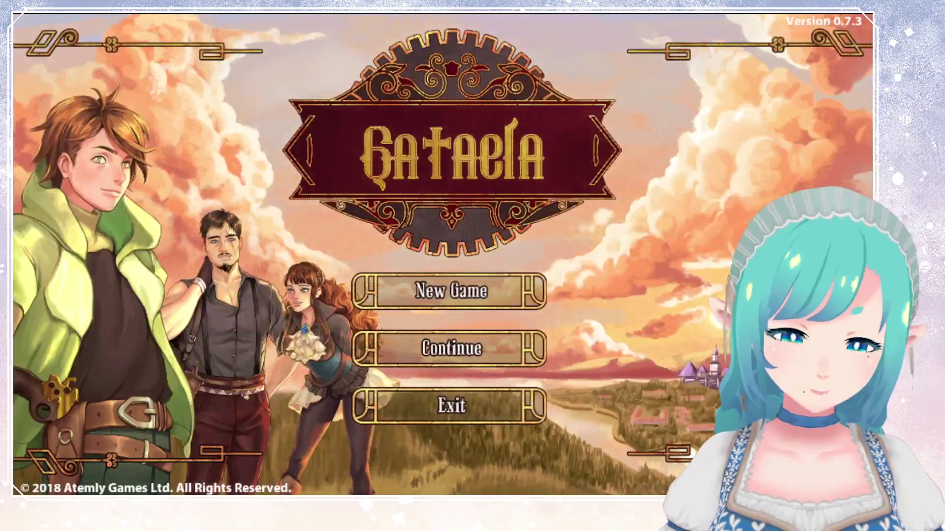
Step: Continue the saved game and walk the hero north through the field
key("Up")
key("Up")
key("Return")
key("Return")
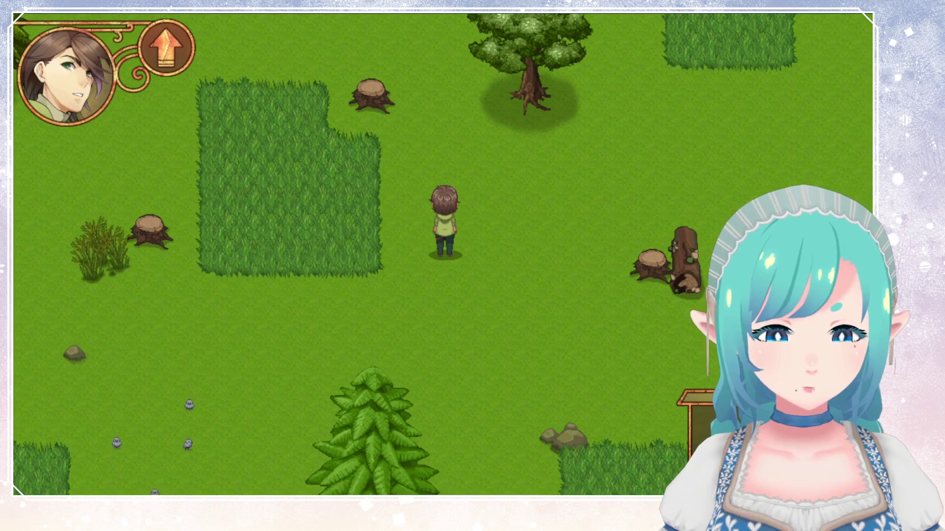
key("Up")
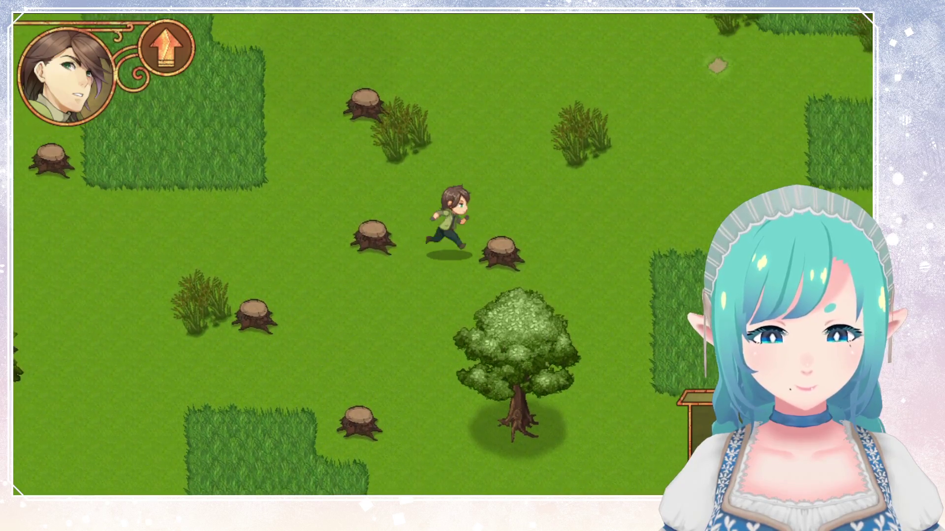
key("Up")
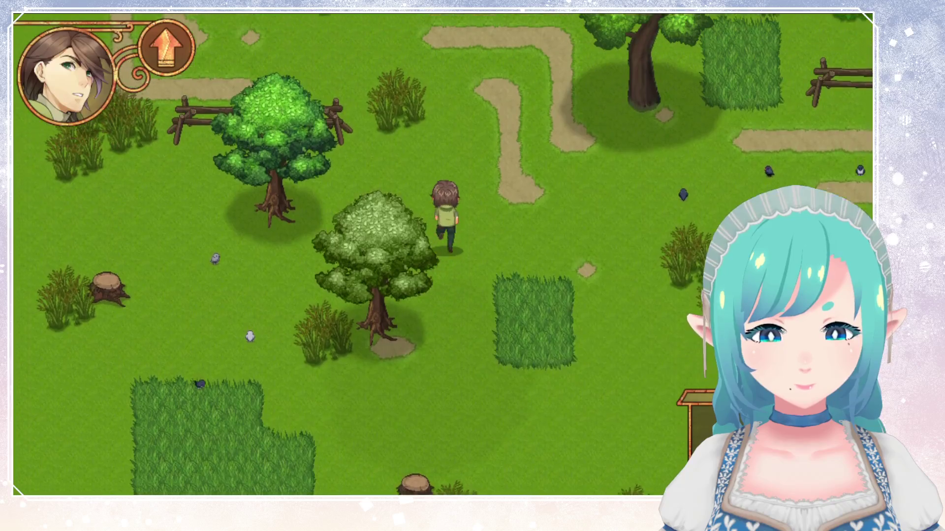
Step: Walk west and north into the tall grass, watch the plants sway, then close the game
key("Left")
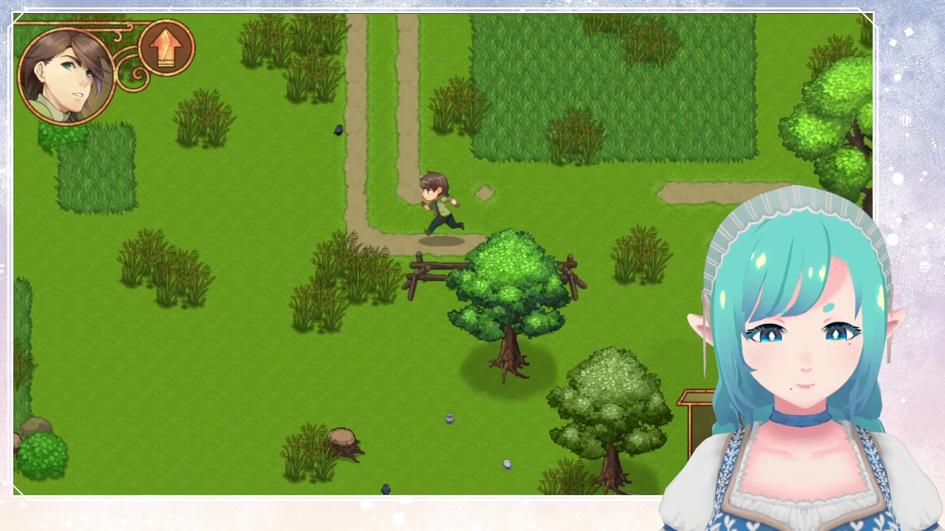
key("Up")
key("Up")
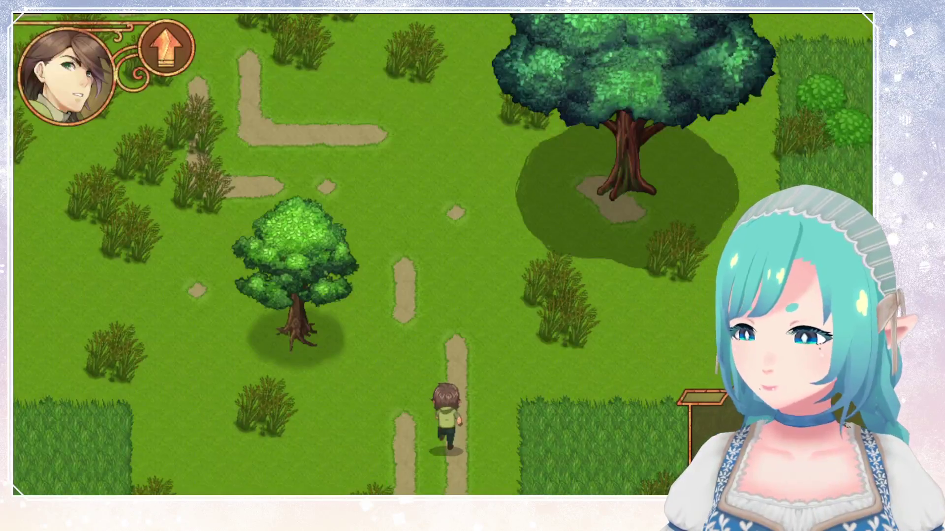
key("Left")
key("Up")
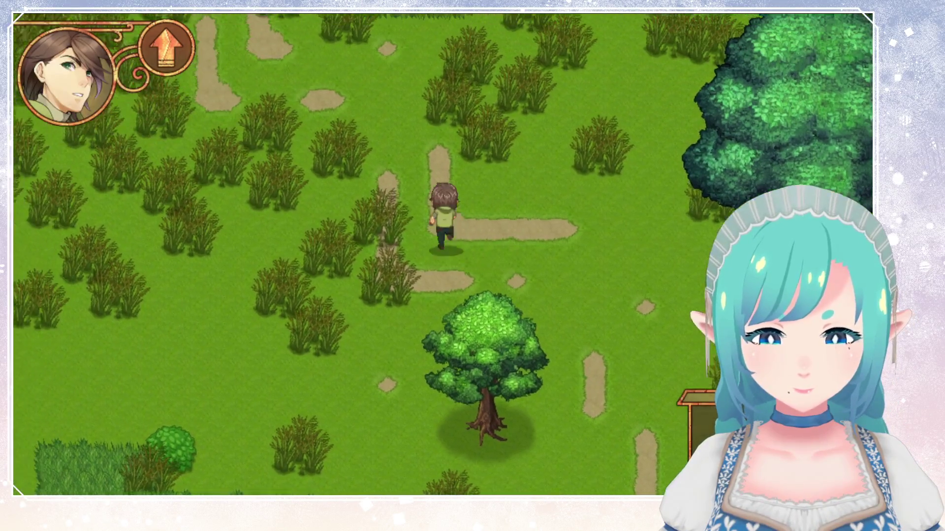
key("Up")
key("Left")
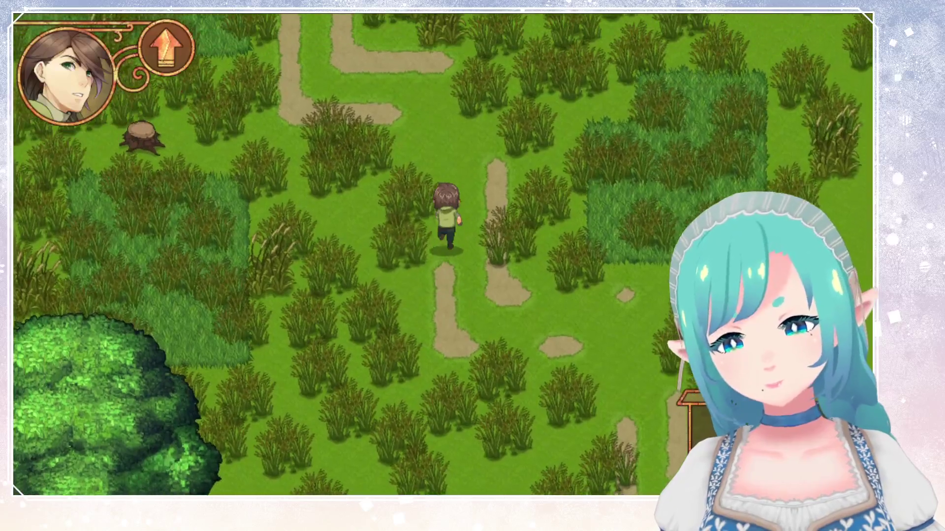
key("Up")
key("Left")
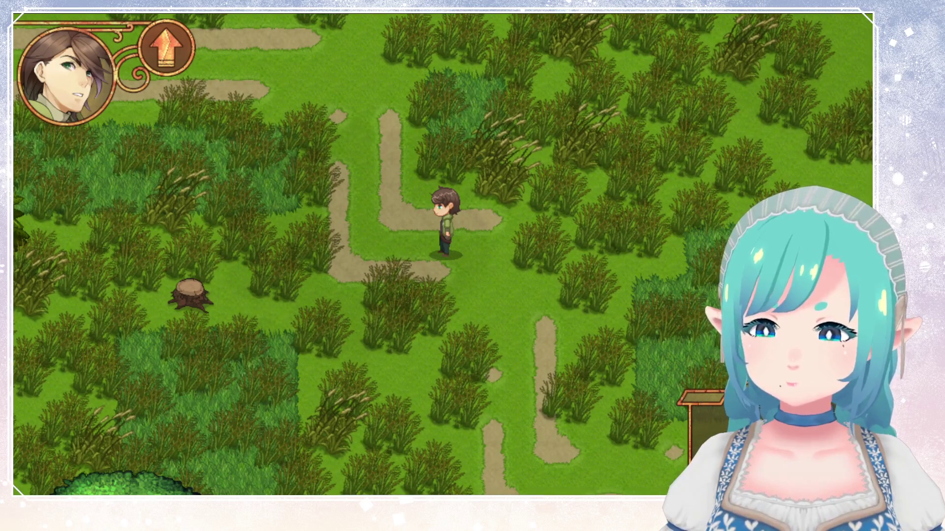
key("Escape")
Step: Delete the log(angle) debug line and strip round() so it reads image_angle += angle
left_click(415, 252)
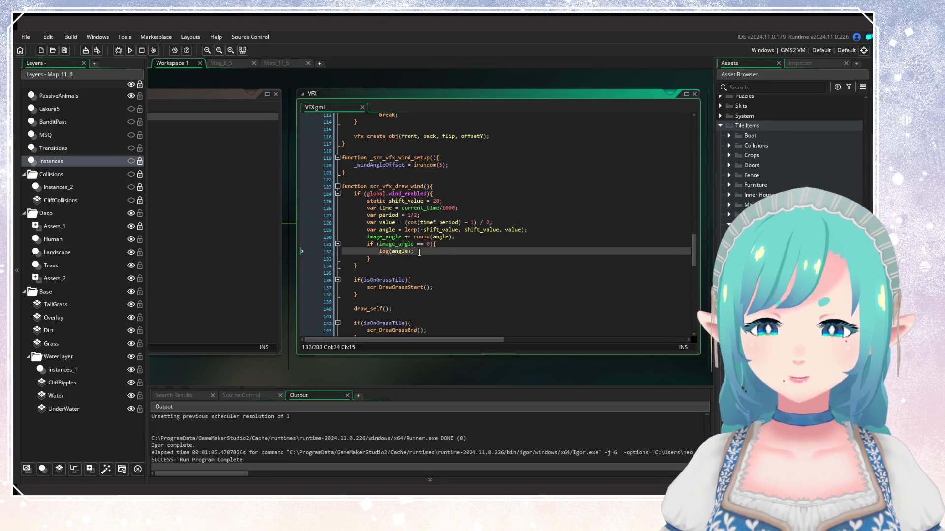
left_click_drag(415, 251, 306, 254)
key("BackSpace")
key("BackSpace")
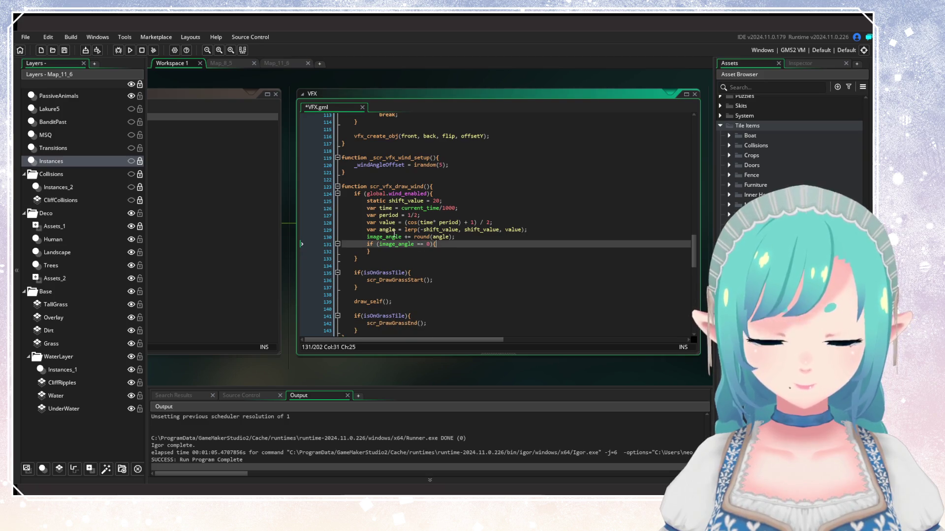
left_click(430, 237)
key("BackSpace")
key("BackSpace")
key("BackSpace")
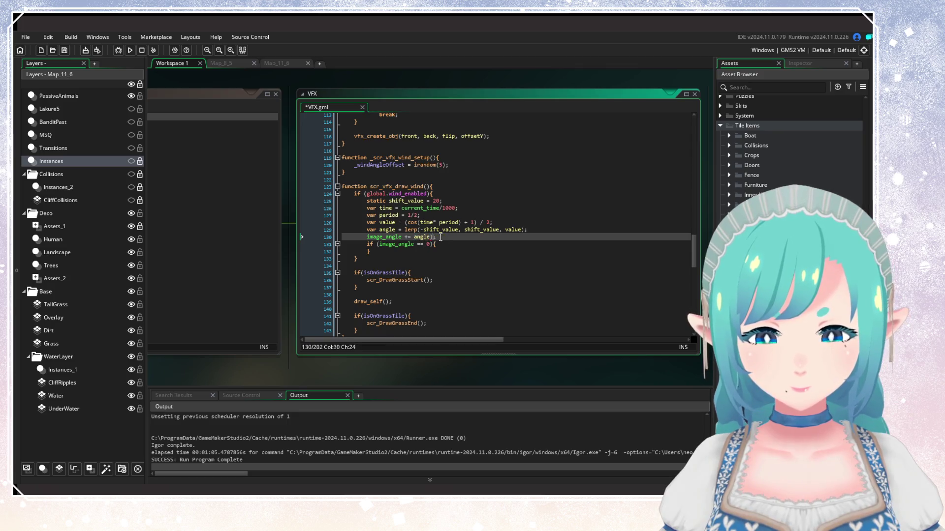
key("BackSpace")
left_click(498, 209)
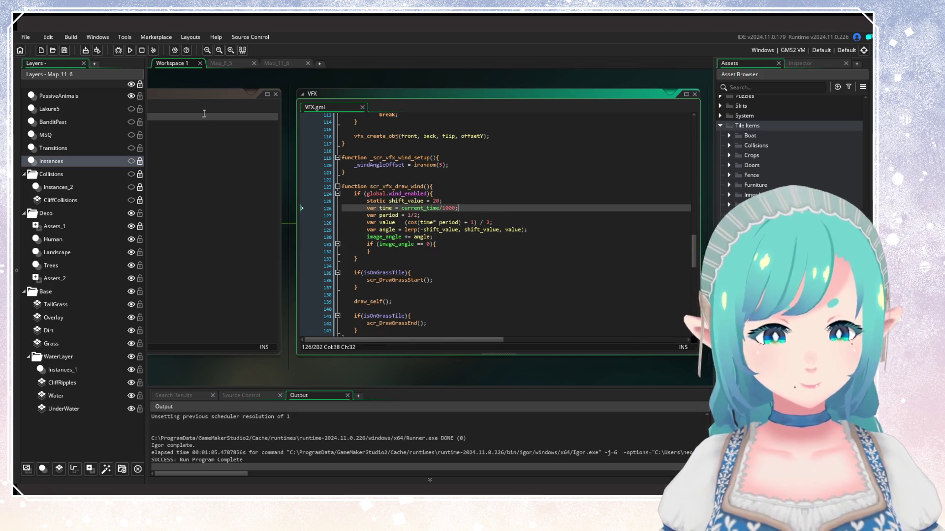
Step: Rebuild and run the game, then choose Continue on the title screen
left_click(134, 52)
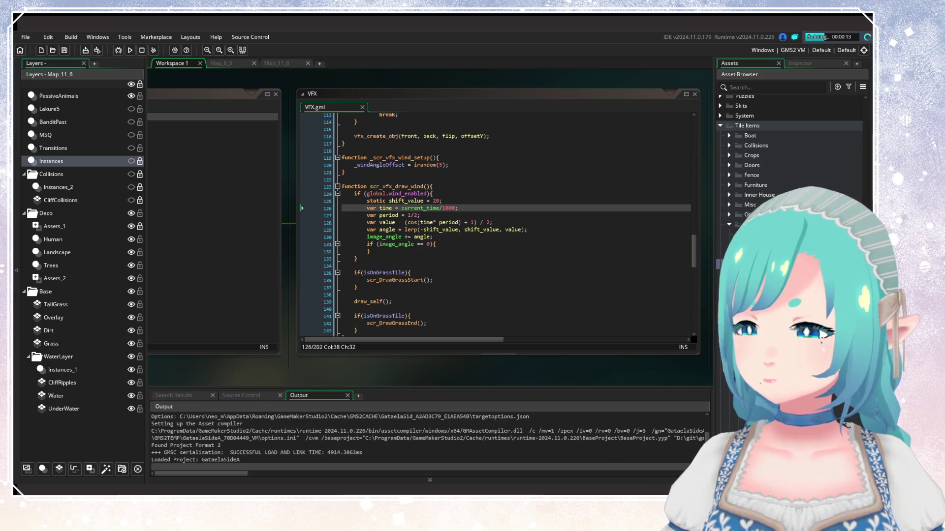
left_click(543, 232)
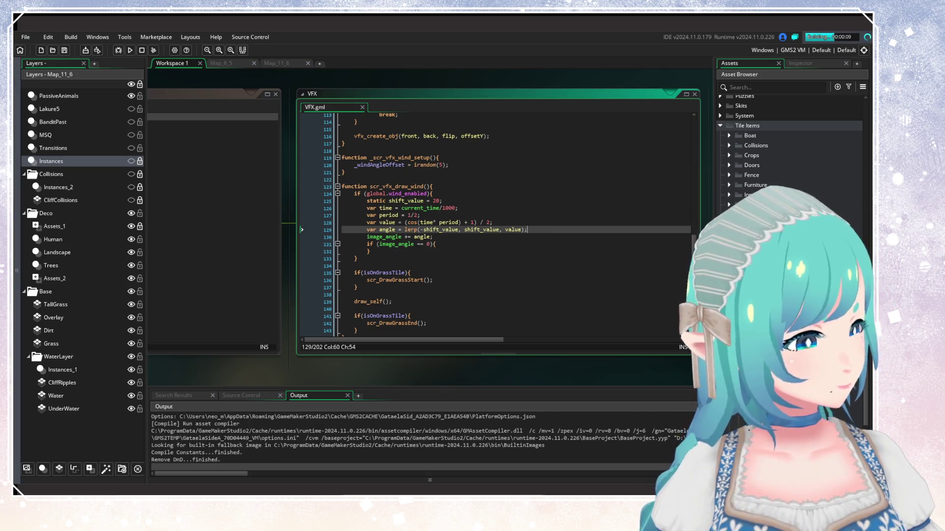
left_click(559, 245)
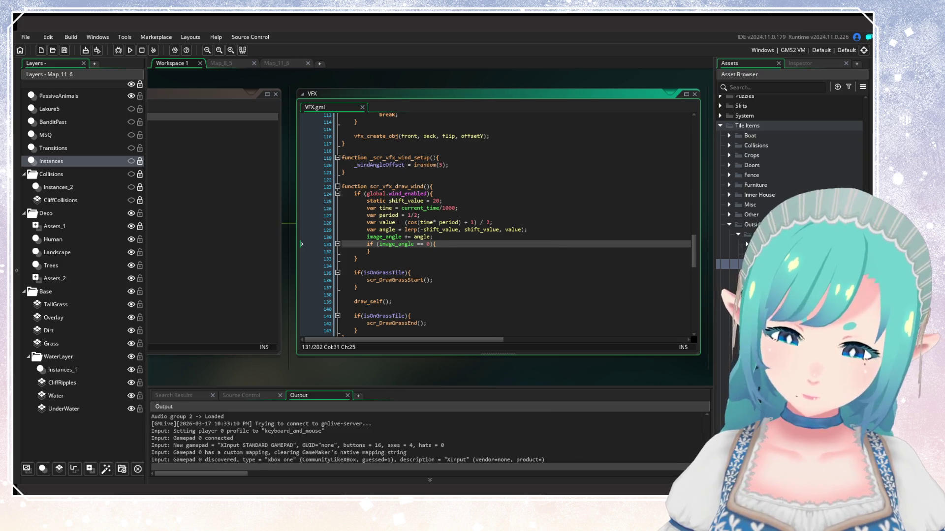
key("Return")
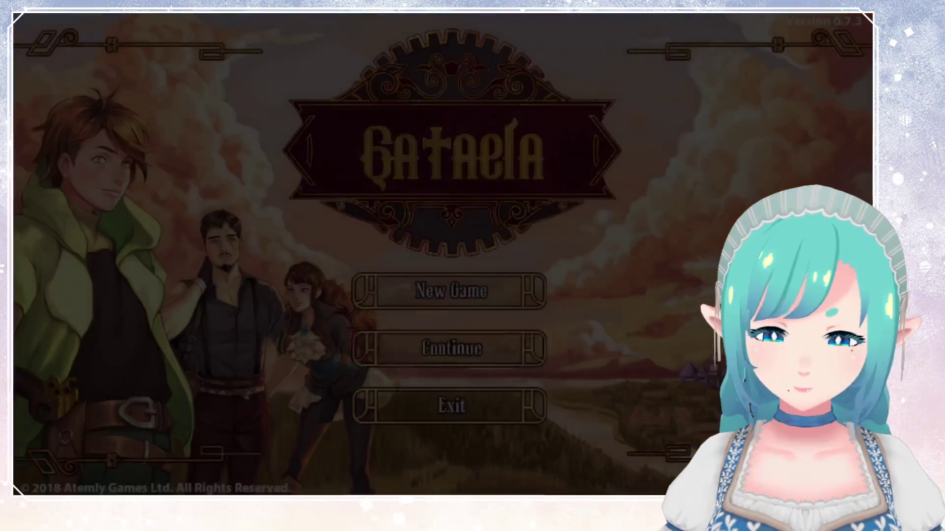
Step: Load the save and walk the hero north past the big tree and stumps
key("Return")
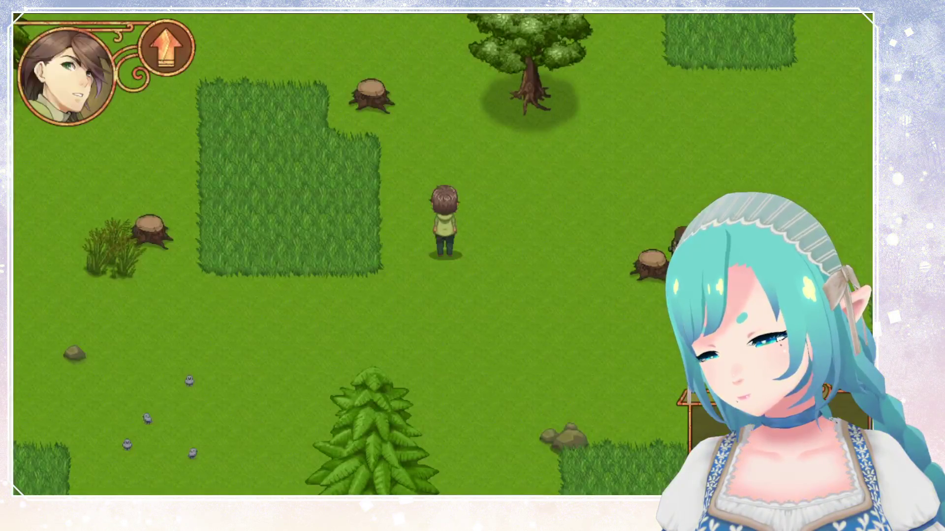
key("Up")
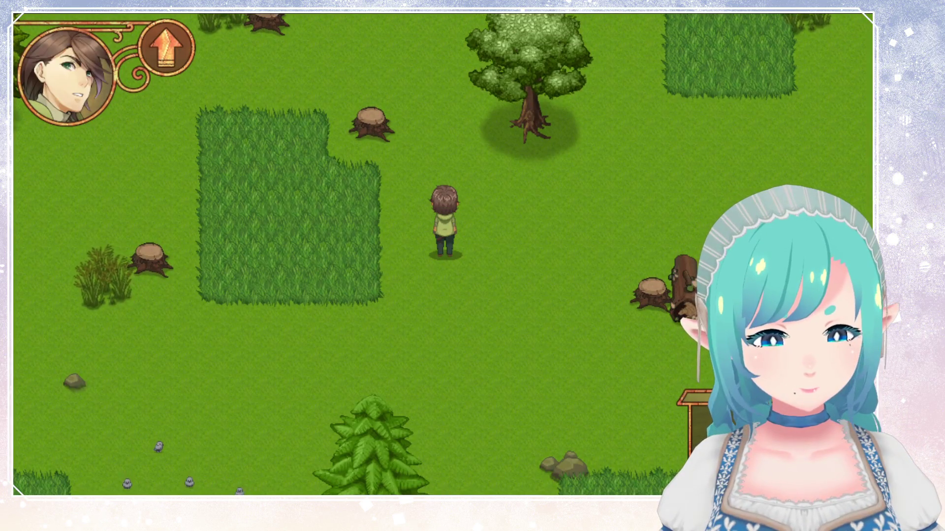
key("Up")
key("Up")
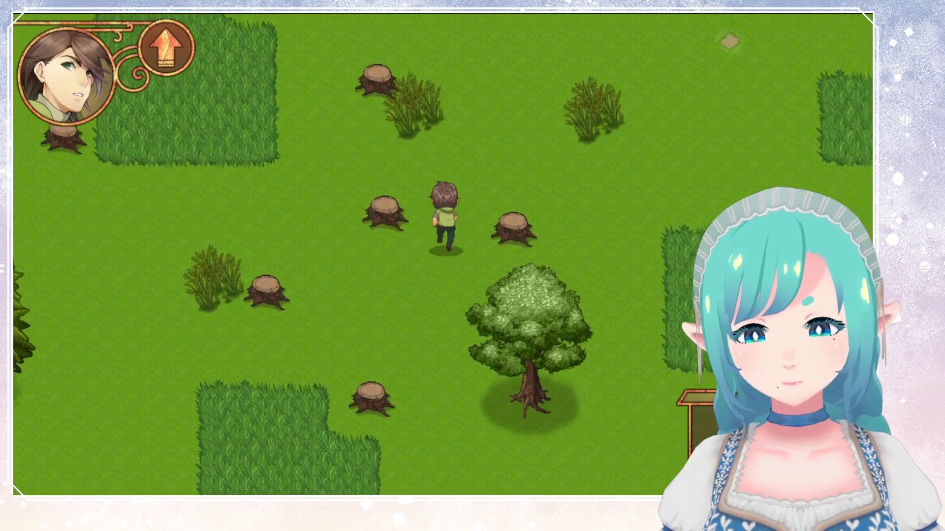
key("Up")
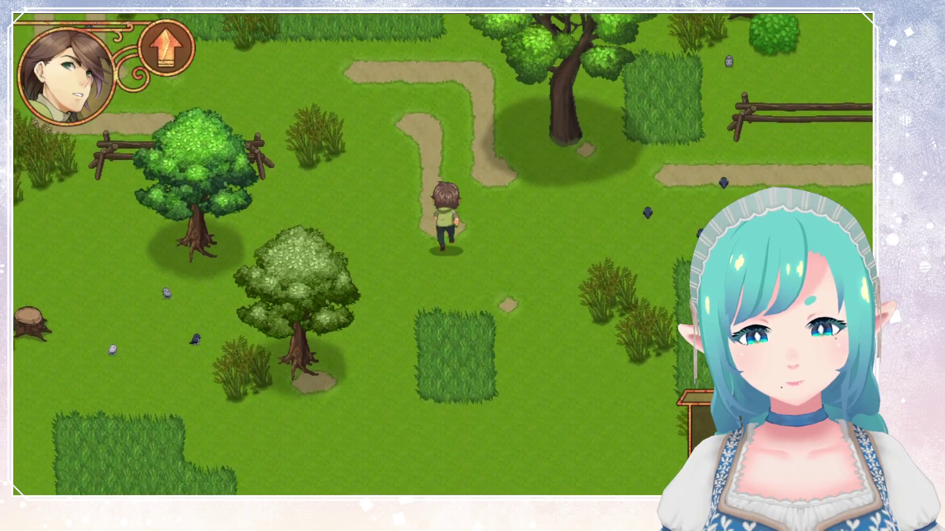
key("Left")
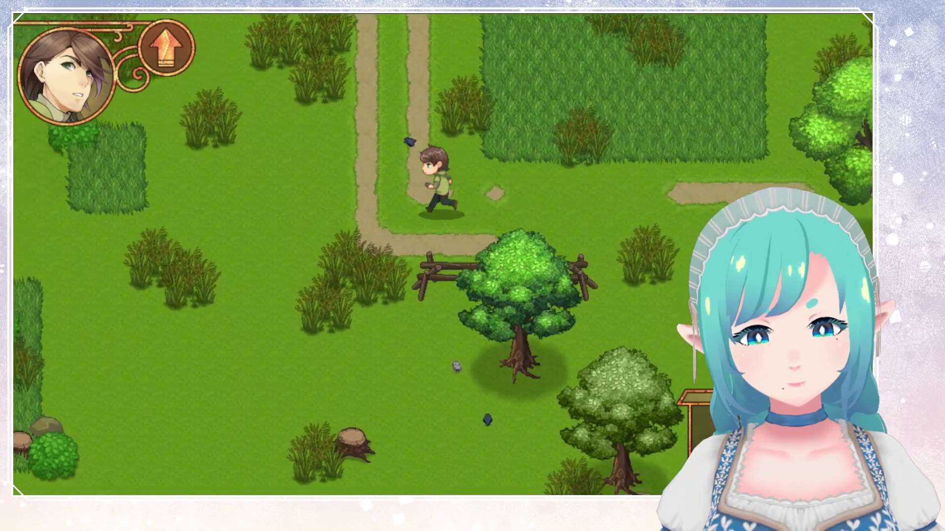
Step: Walk north-west through the meadow into the dense grass, then select the sway strength value on line 125
key("Up")
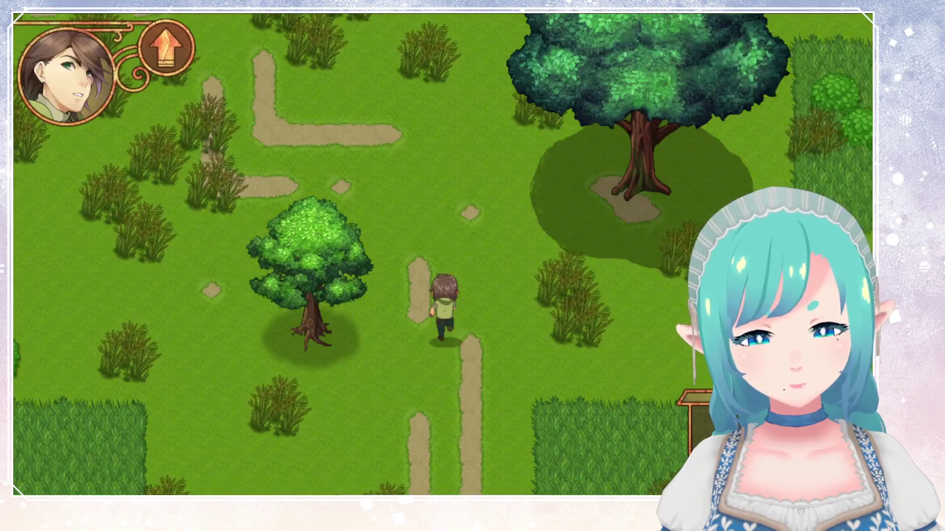
key("Left")
key("Up")
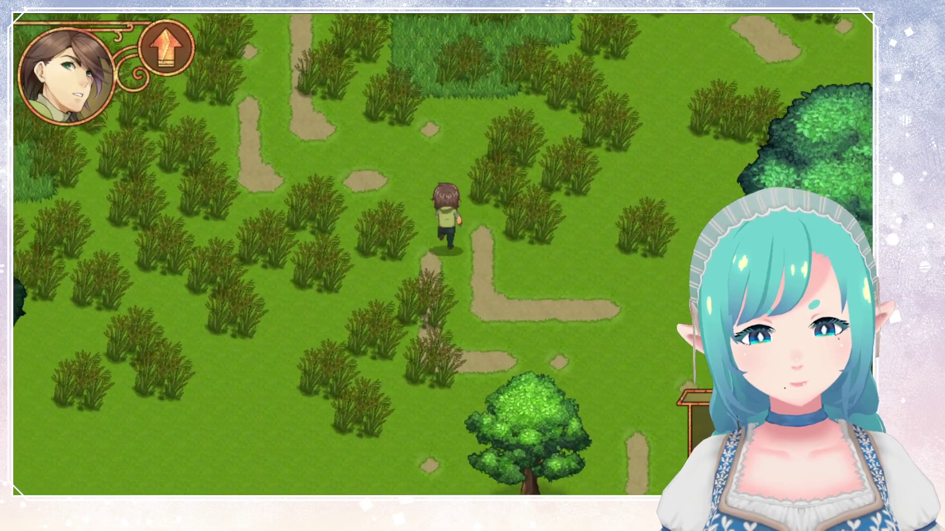
key("Left")
key("Up")
key("Left")
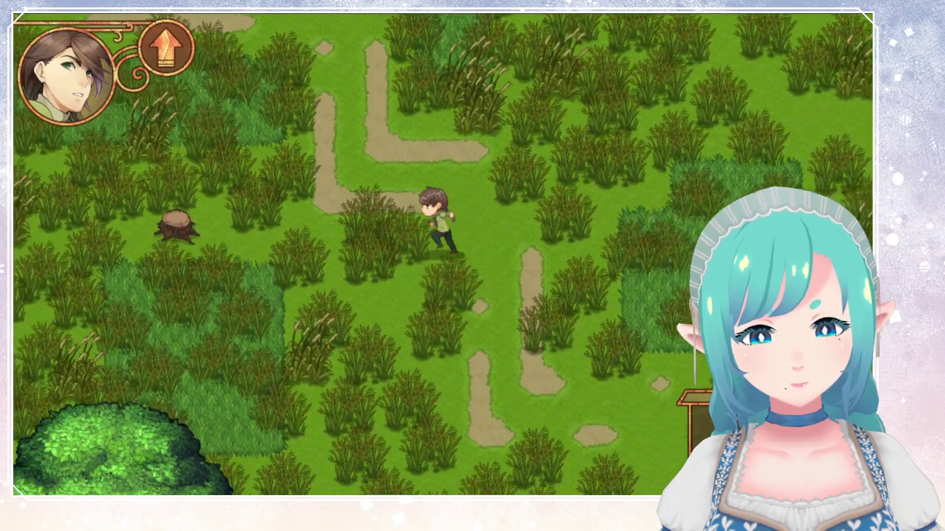
key("Up")
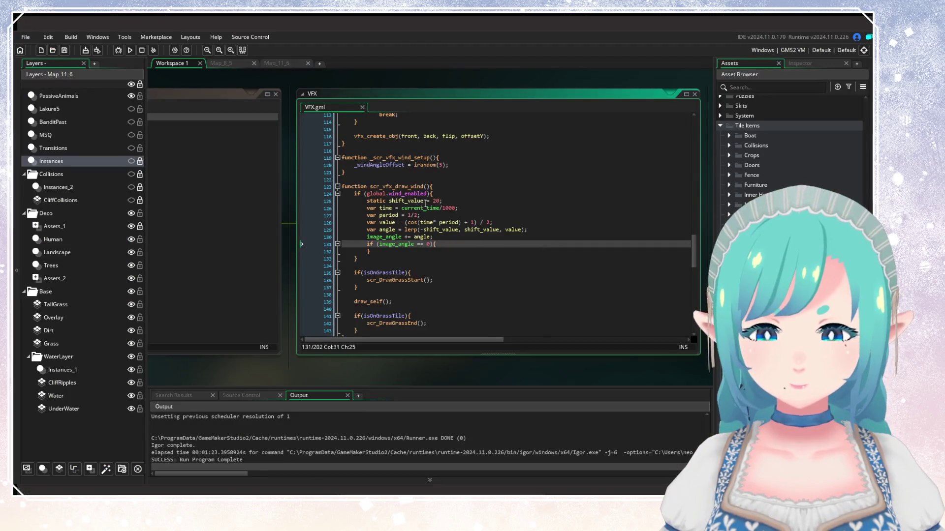
left_click(434, 202)
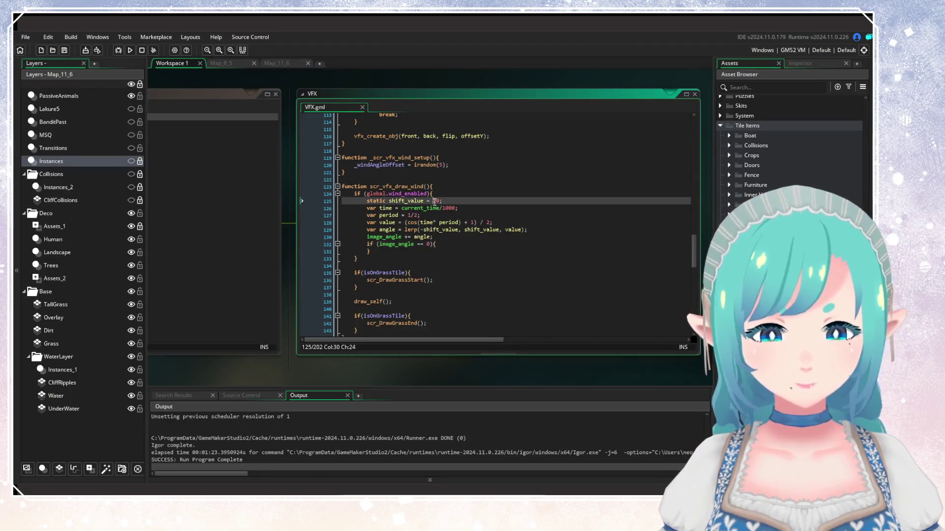
Step: Set shift_value to 15 and save the script
type("1")
left_click(508, 186)
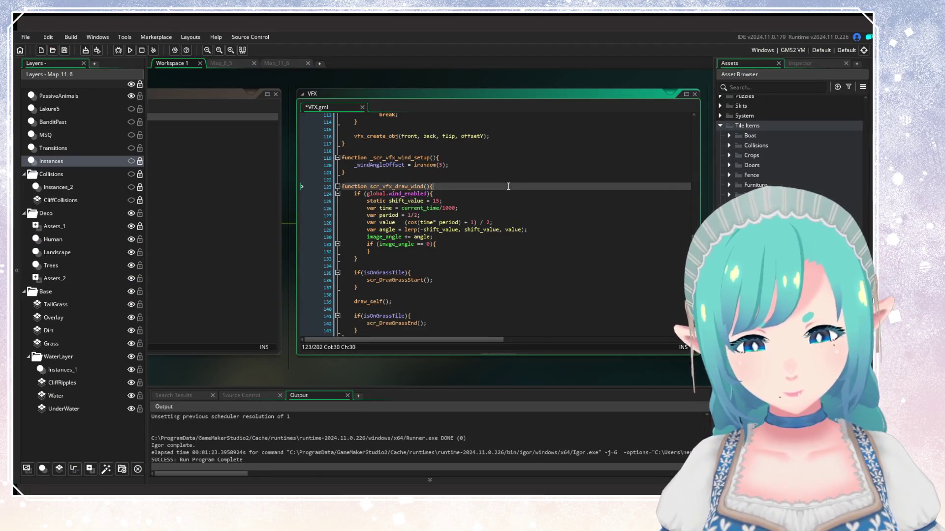
key("ctrl+s")
left_click(495, 208)
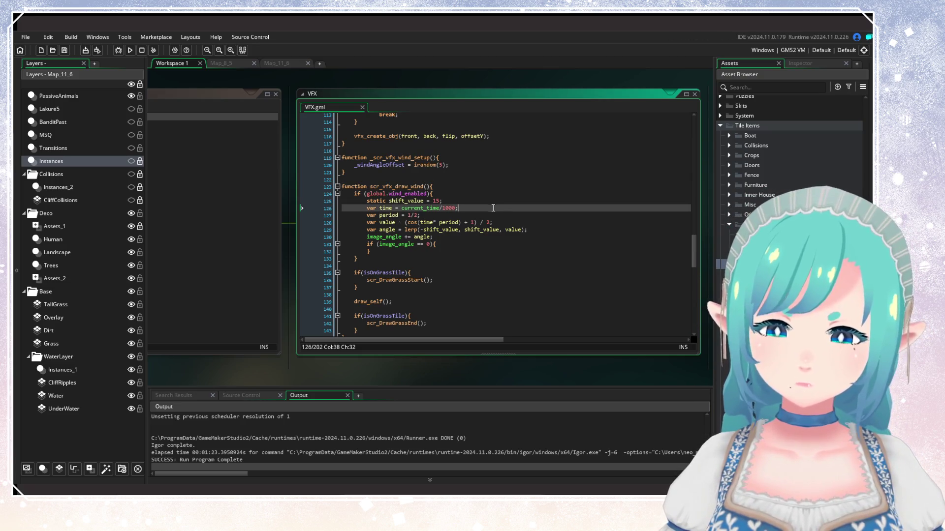
Step: Replace the lerp's -shift_value lower bound with 0 and launch the game
left_click(436, 230)
key("BackSpace")
key("BackSpace")
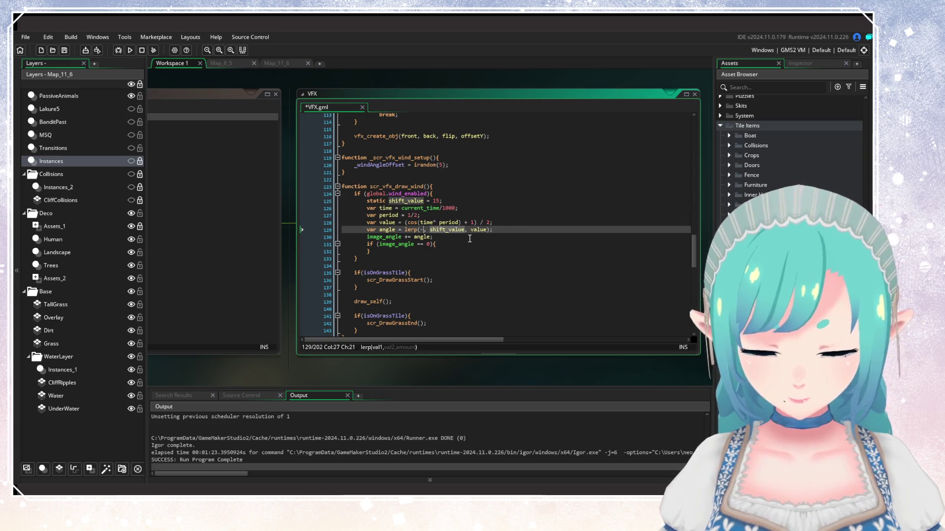
type("0")
left_click(130, 49)
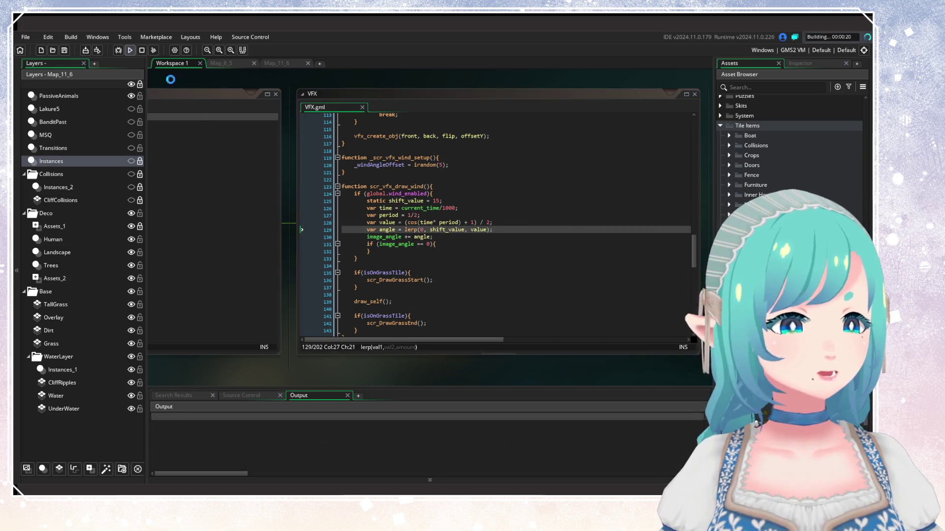
Step: Change the lerp's lower bound to 1 and relaunch the game
left_click(423, 230)
key("BackSpace")
type("1")
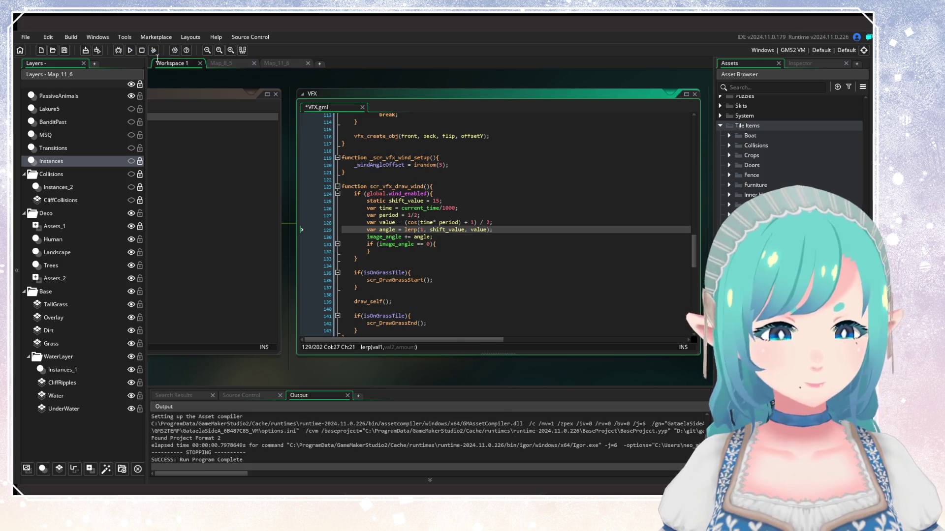
left_click(129, 50)
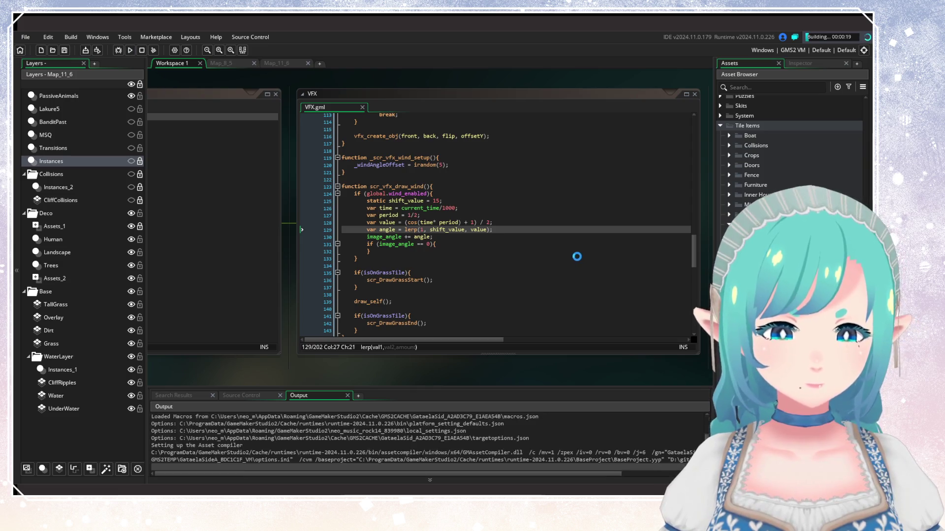
left_click(550, 224)
left_click(545, 238)
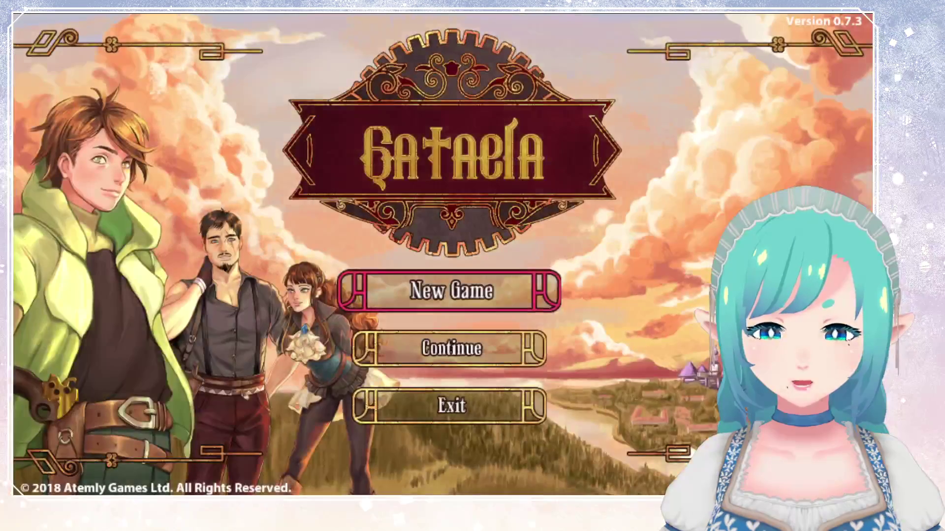
Step: Continue the saved game and walk the hero north and west along the path
key("Down")
key("Return")
key("Return")
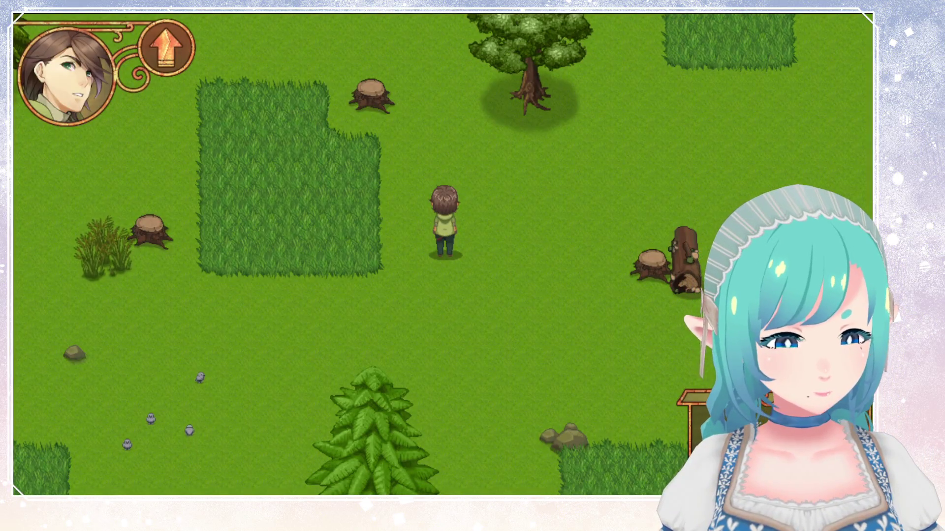
key("Up")
key("Up")
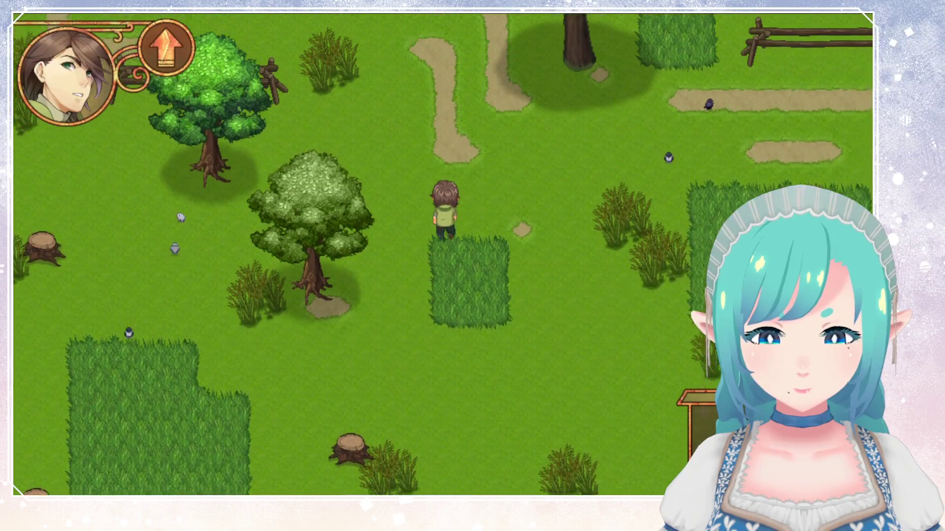
key("Left")
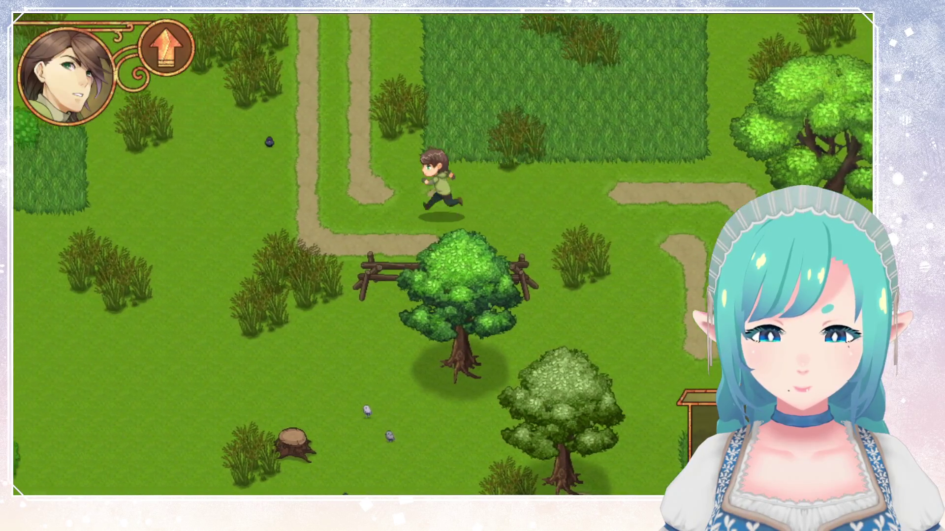
key("Up")
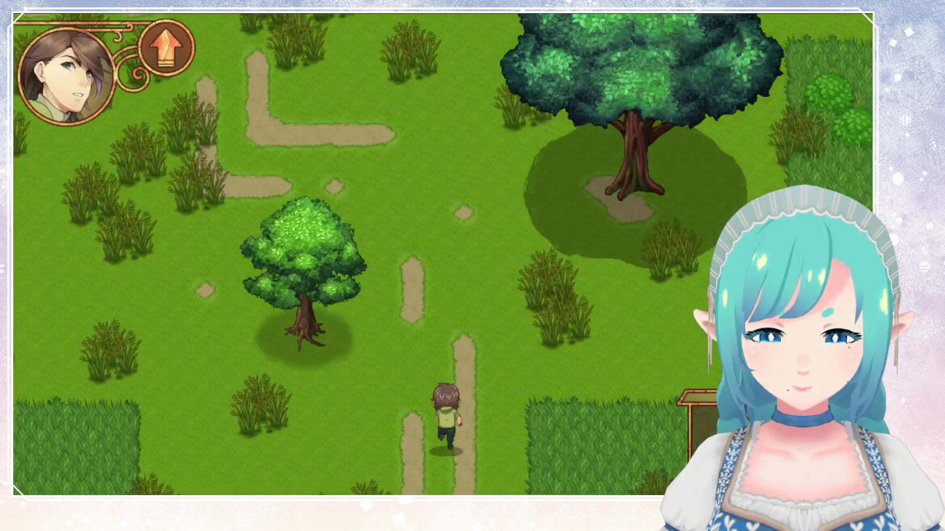
Step: Walk into the tall grass to check the sway, close the game, and select the lerp's lower bound
key("Left")
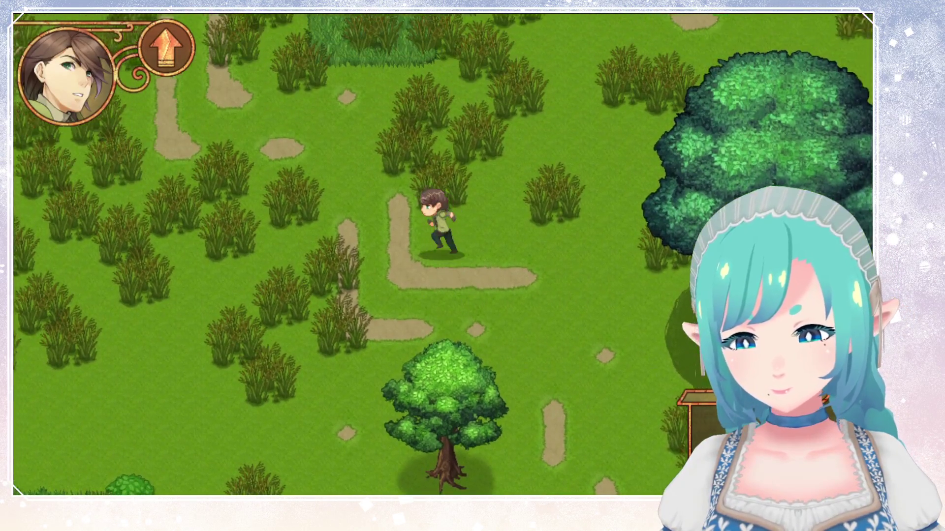
key("Up")
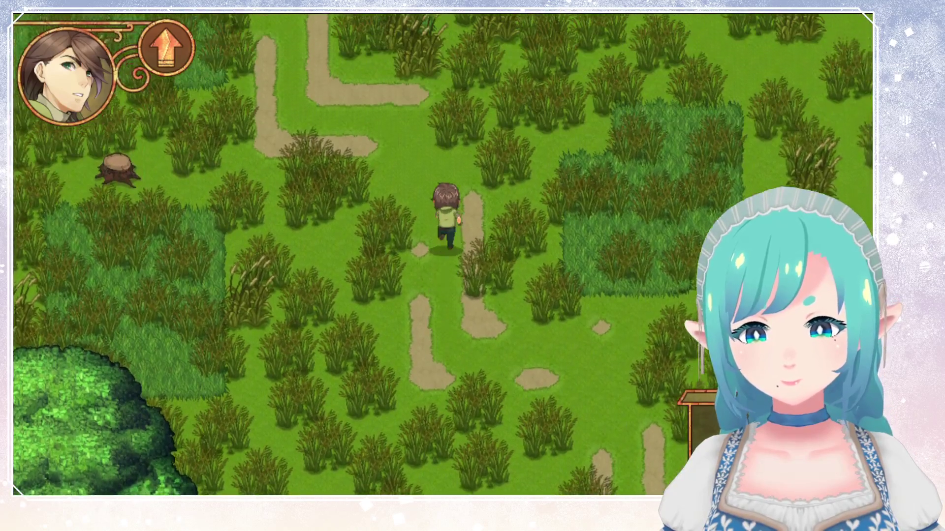
key("Left")
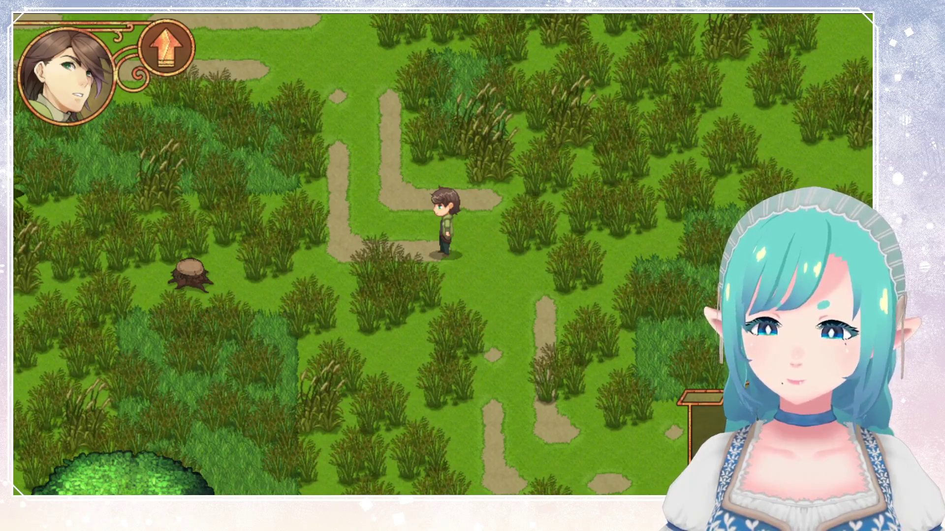
key("alt+F4")
double_click(426, 230)
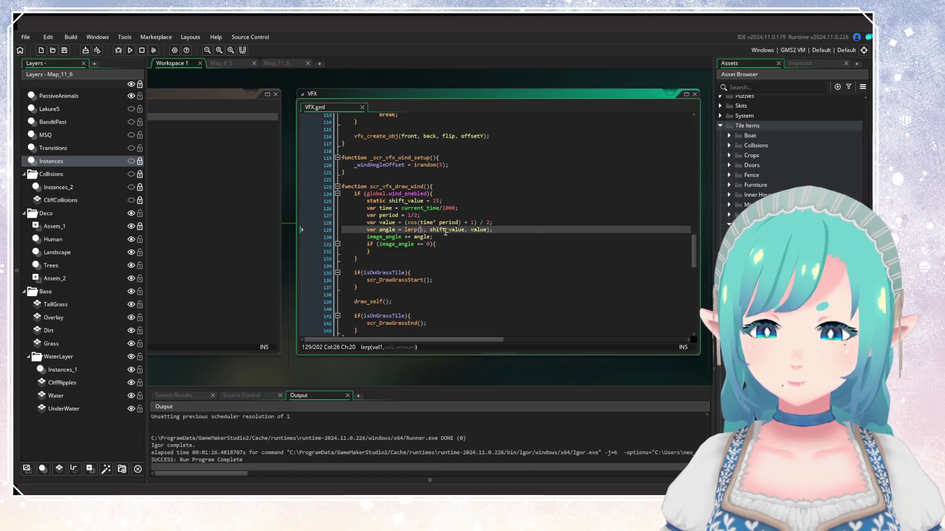
Step: Set line 129's sway lerp to lerp(-shift_value, 1, value) and launch the game
type("-shi")
type("ft_value")
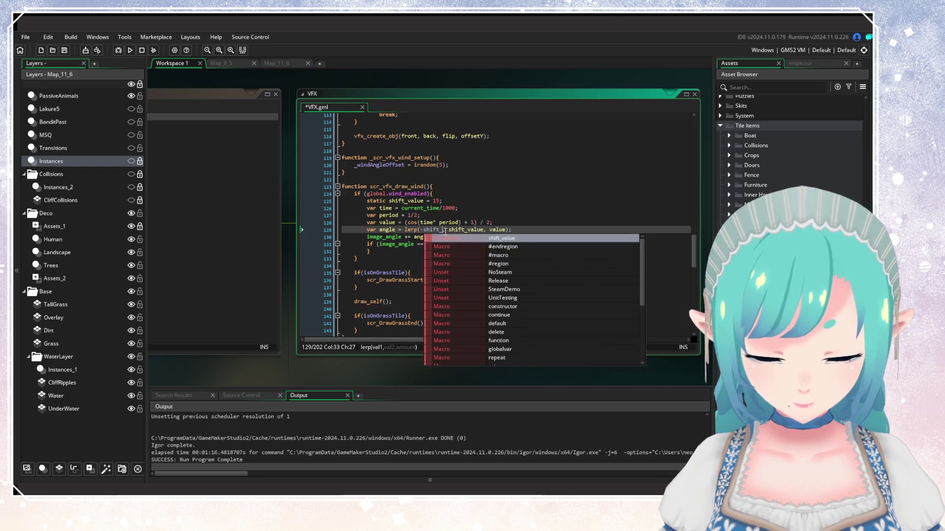
double_click(477, 230)
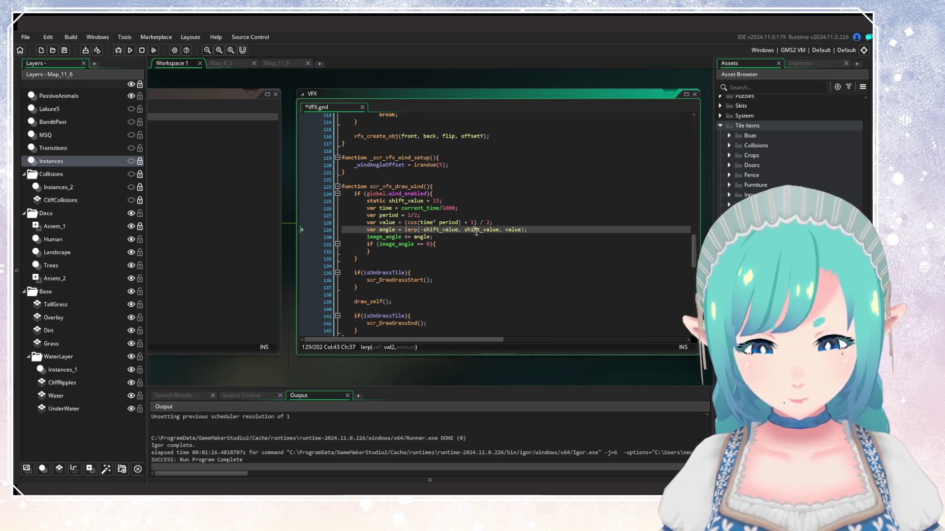
type("1")
left_click(537, 201)
left_click(134, 50)
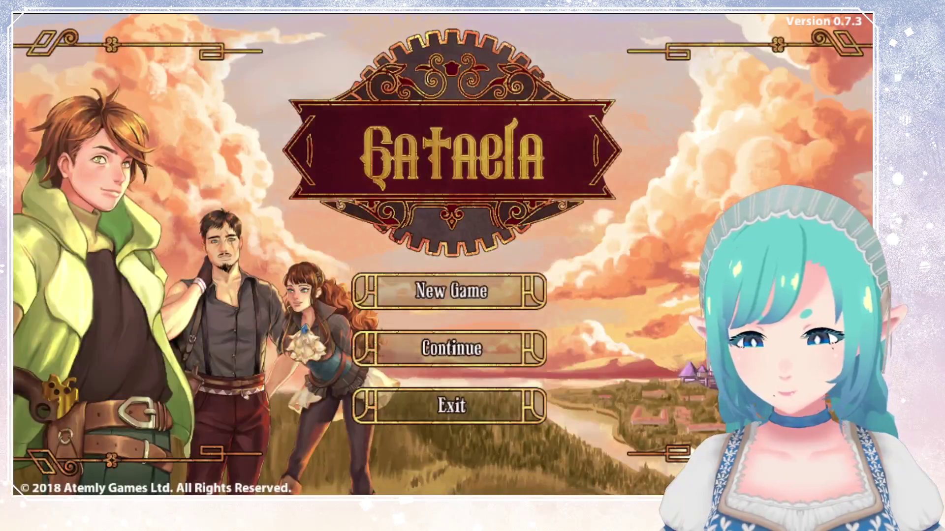
Step: Choose Continue and load the saved game from the save file list
key("Down")
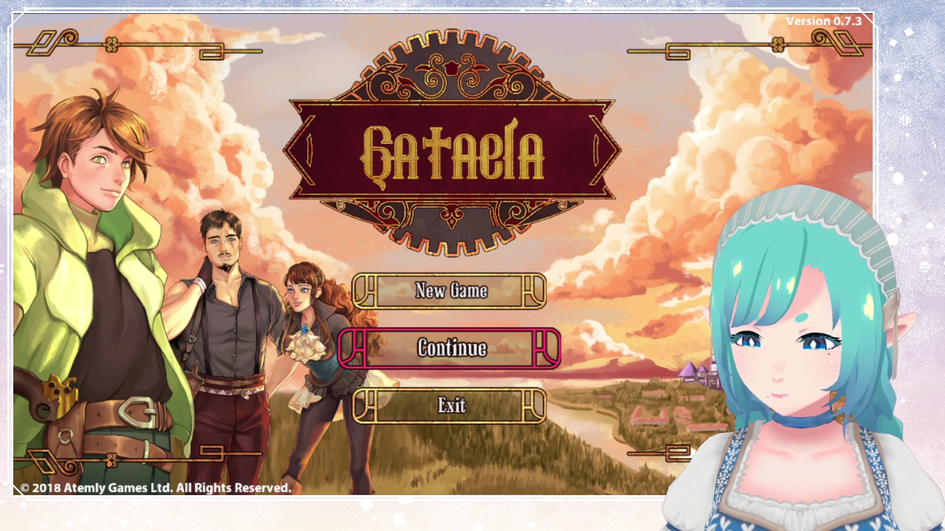
key("Return")
key("Down")
key("Return")
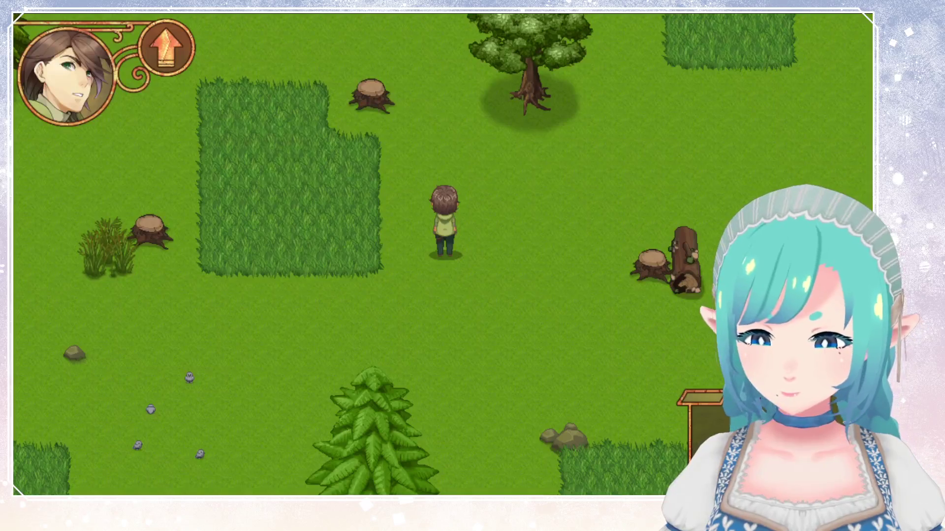
Step: Walk the hero north, east and west through the meadow, then close the game
key("Up")
key("Up")
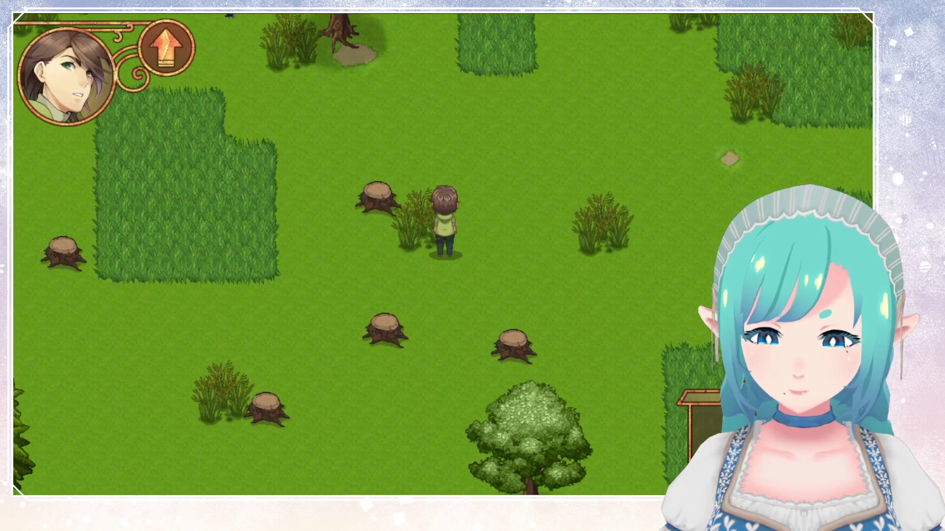
key("Right")
key("Up")
key("Left")
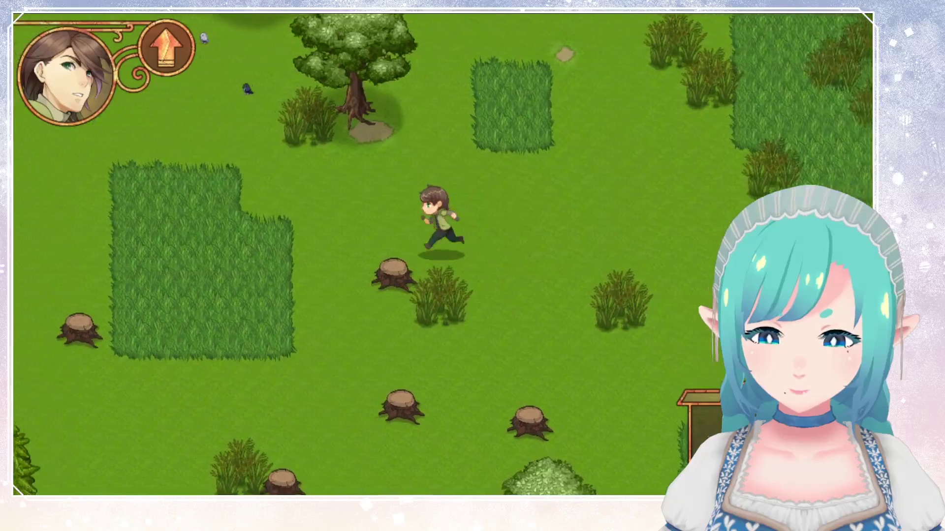
key("Up")
key("Left")
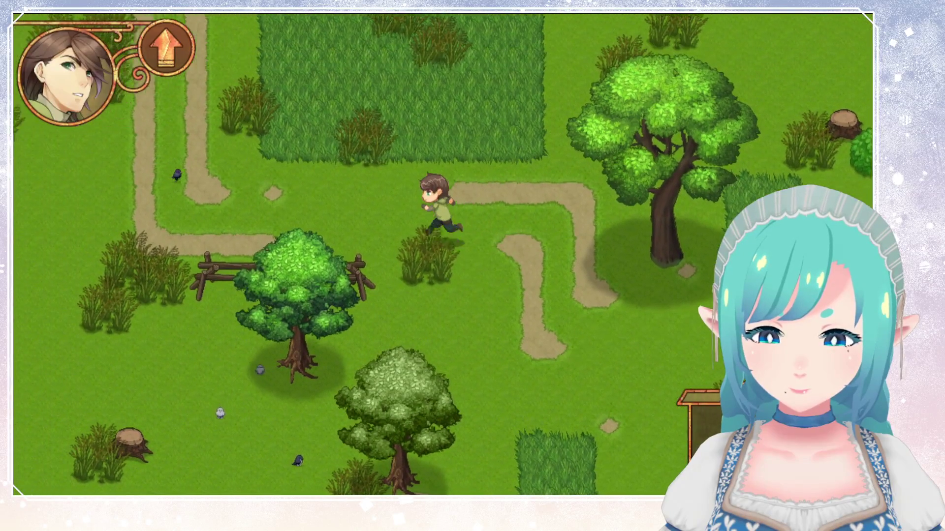
key("Up")
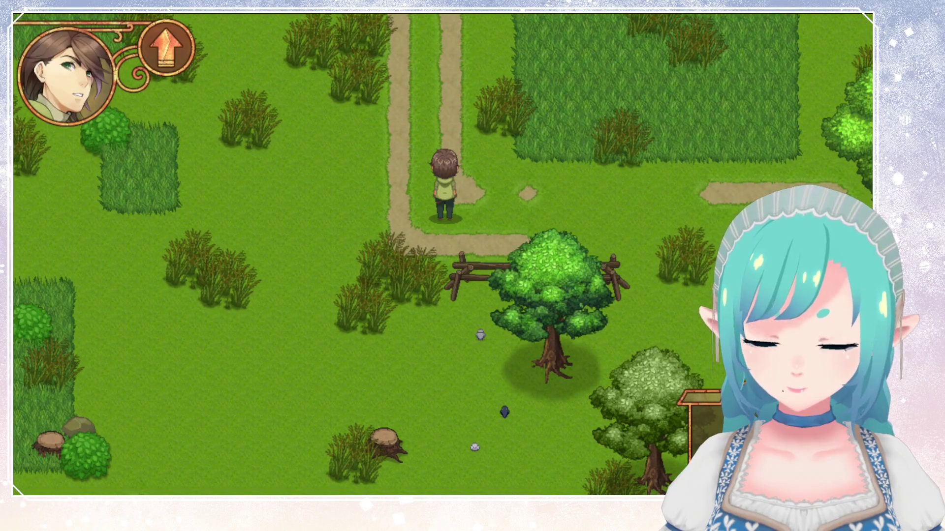
key("alt+F4")
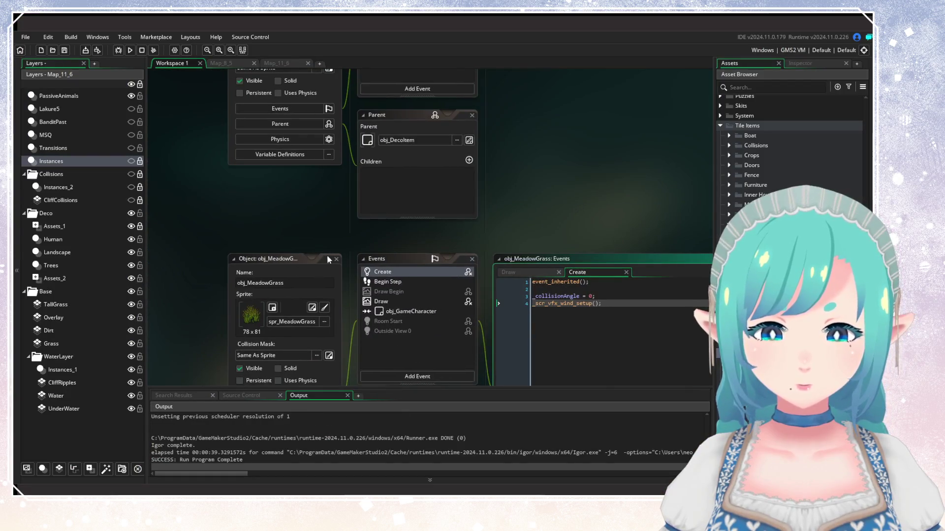
Step: Open the Couchgrass event code on obj_MeadowGrass, then switch back to VFX.gml
left_click(328, 259)
scroll(589, 152, "down", 10)
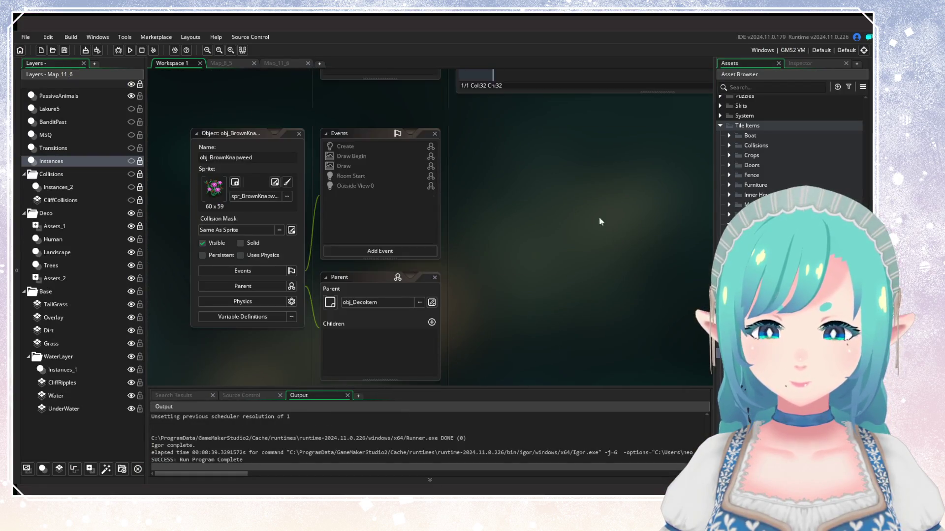
left_click(525, 350)
key("ctrl+Tab")
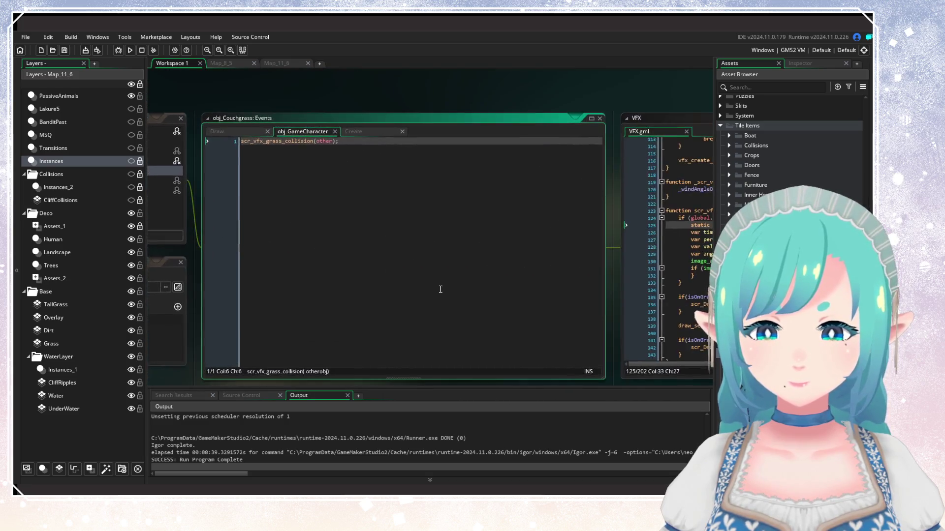
Step: Set the lerp target on line 129 to -2, save, and run the game
left_click(455, 249)
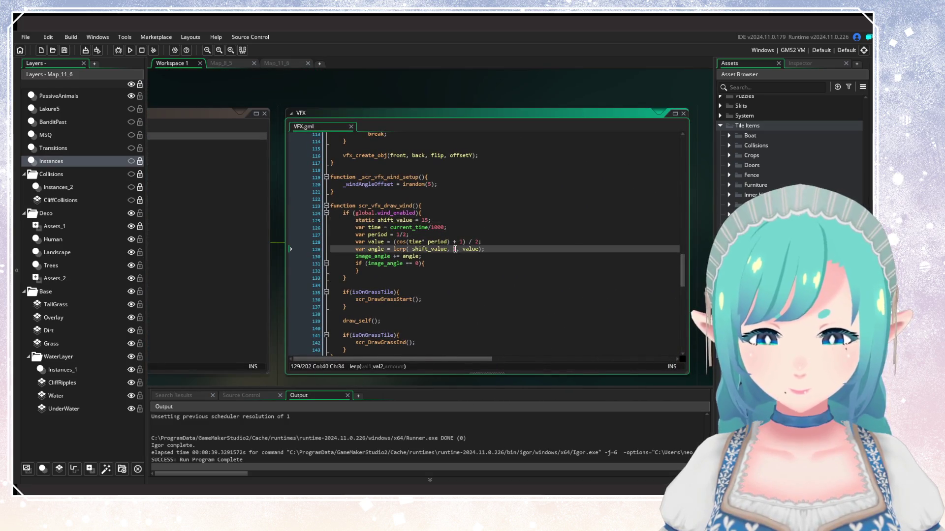
type("-")
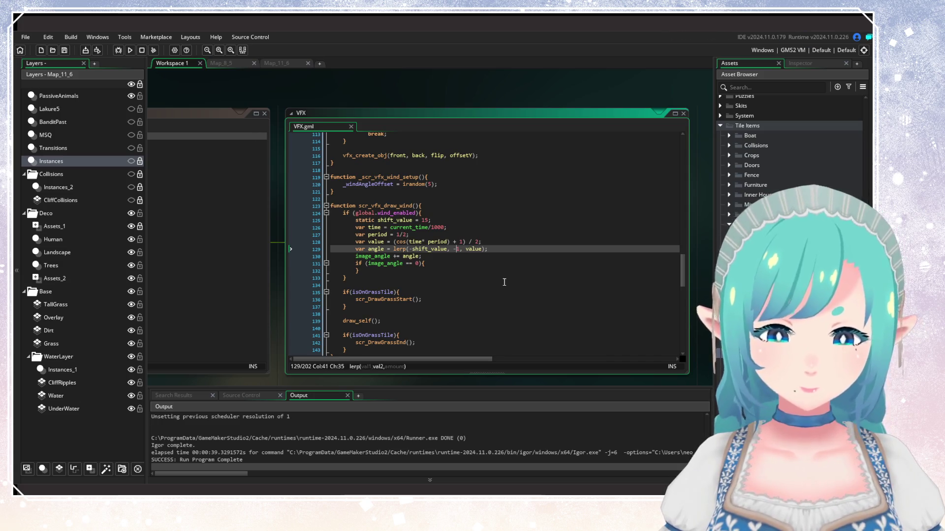
type("2")
key("ctrl+s")
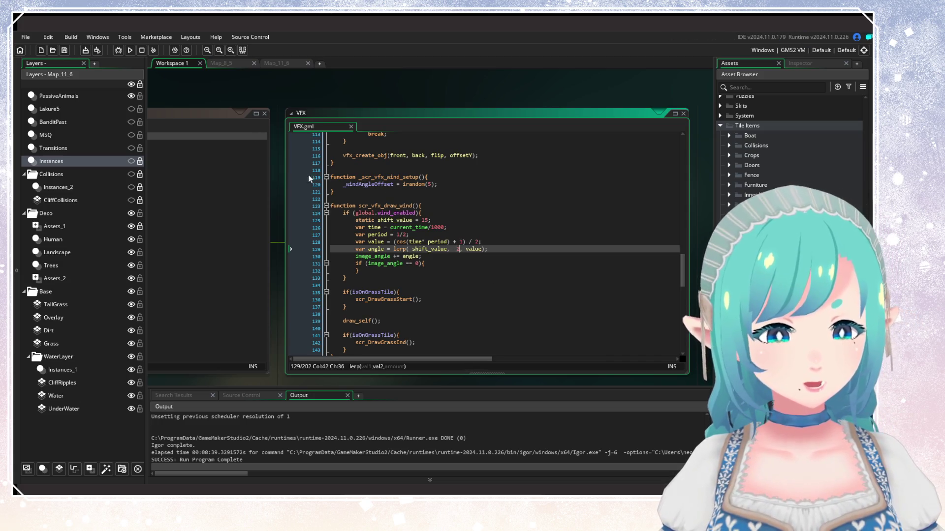
left_click(130, 50)
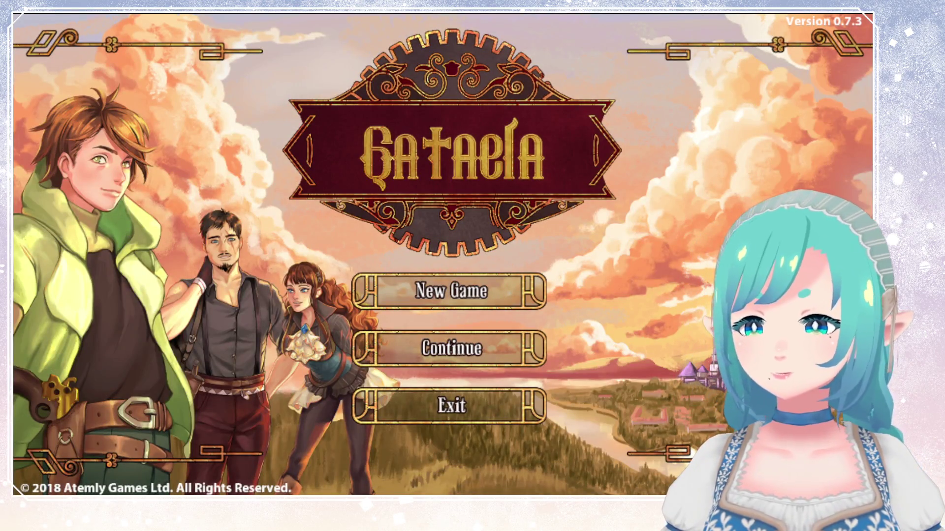
Step: Choose Continue and load the save from the file list
key("Down")
key("Return")
key("Down")
key("Return")
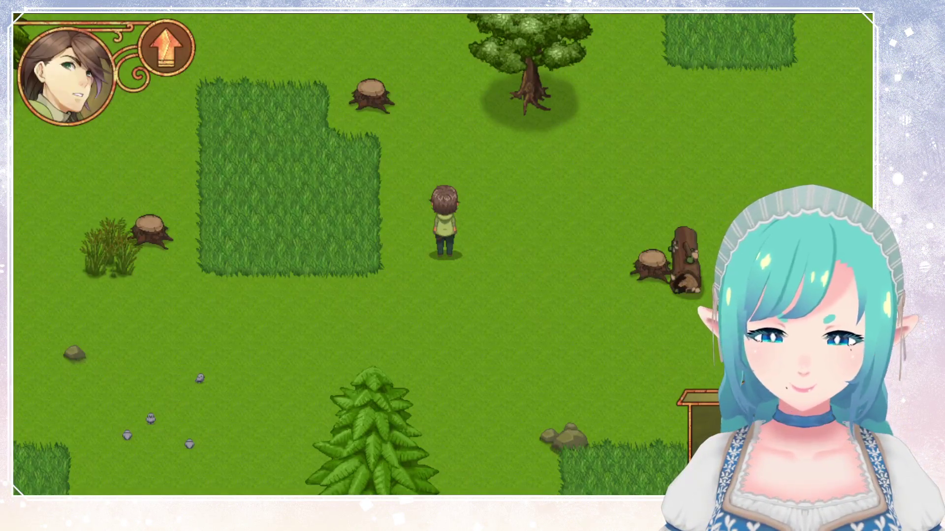
Step: Walk the hero north and west into the tall grass to watch the sway, then return to VFX.gml
key("Up")
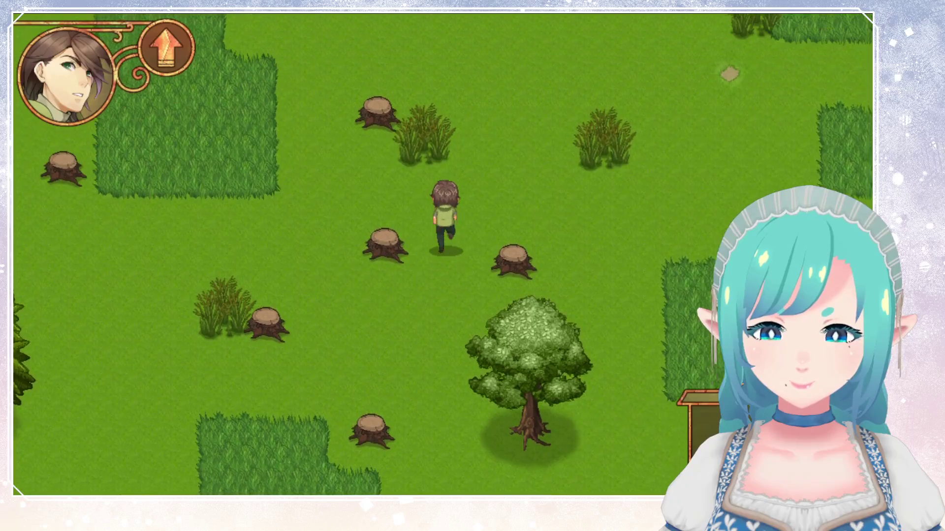
key("Up")
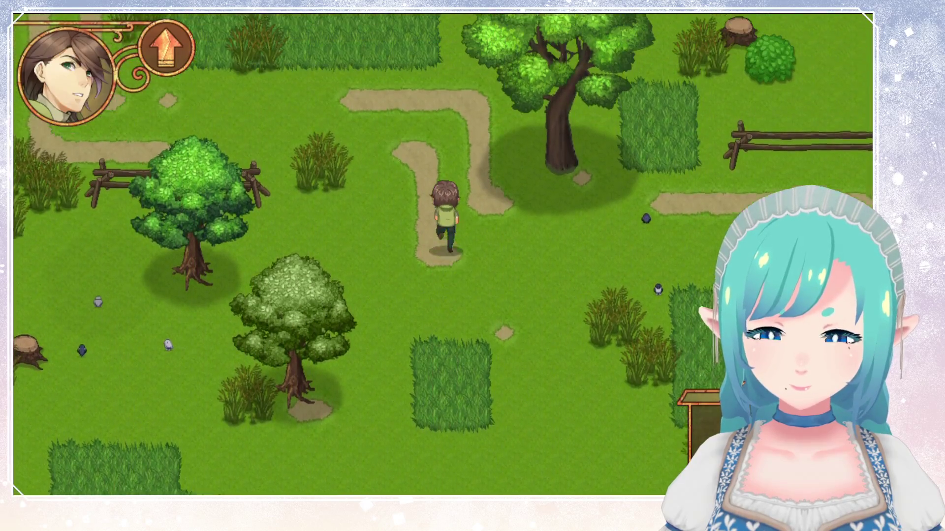
key("Left")
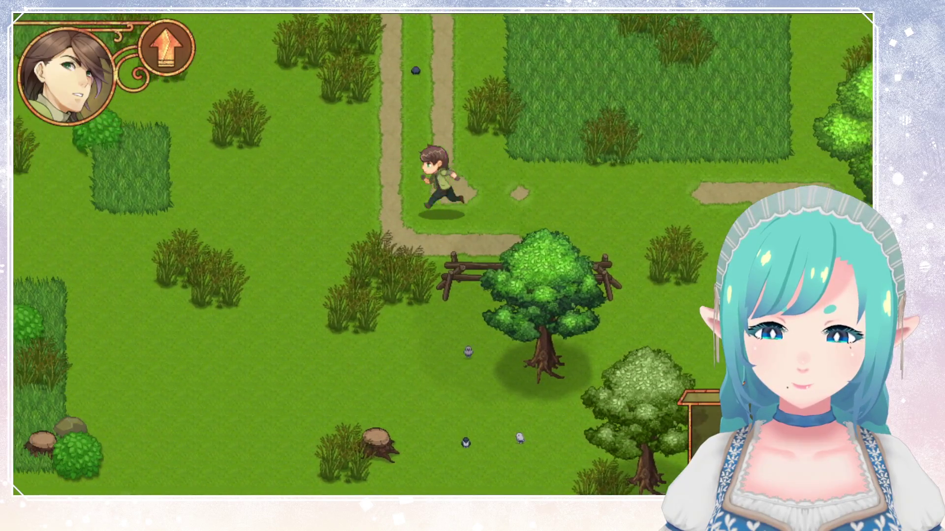
key("Up")
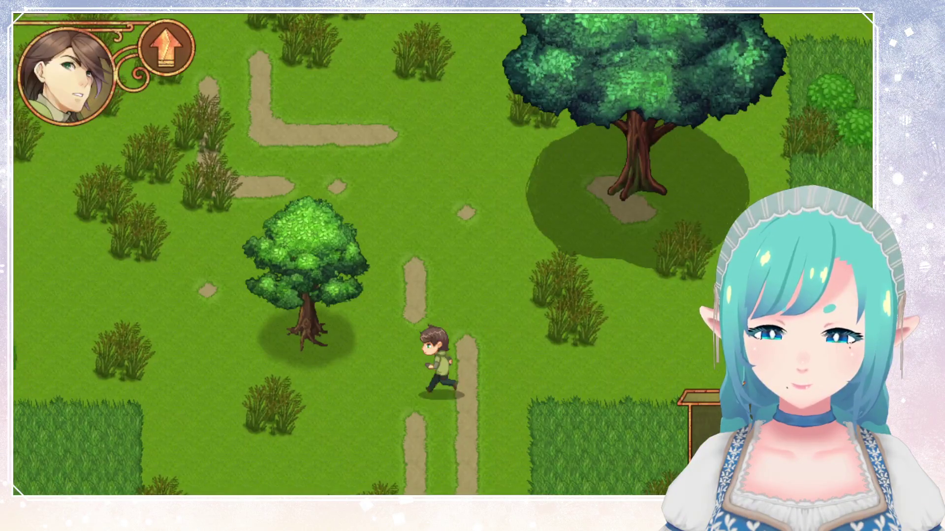
key("Up")
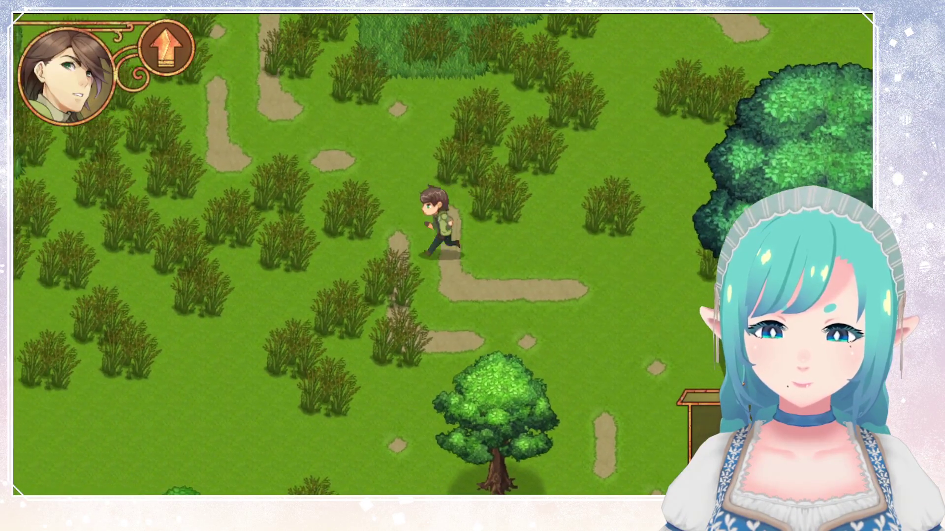
key("Up")
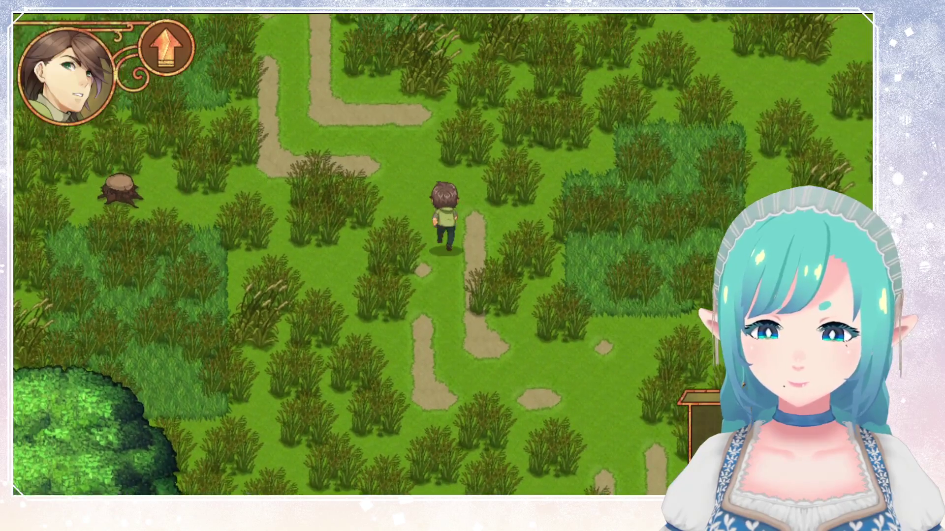
key("Left")
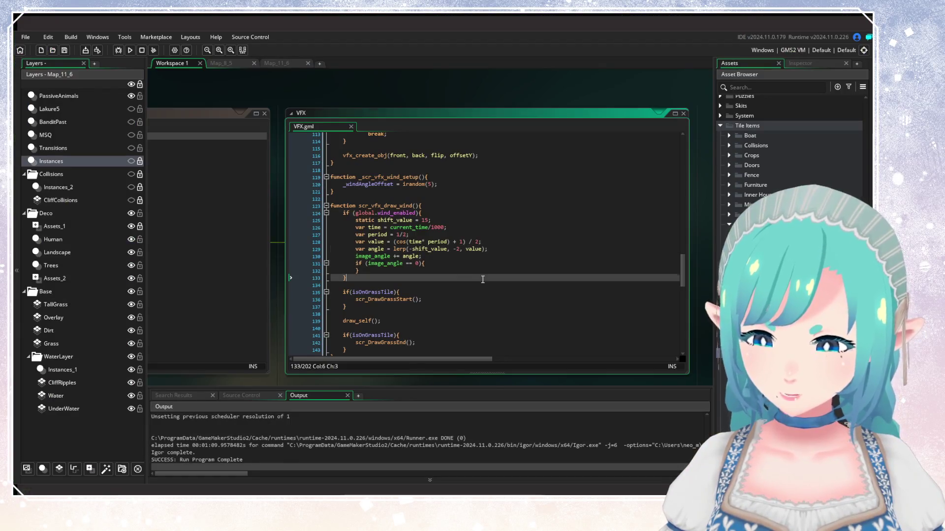
left_click(458, 256)
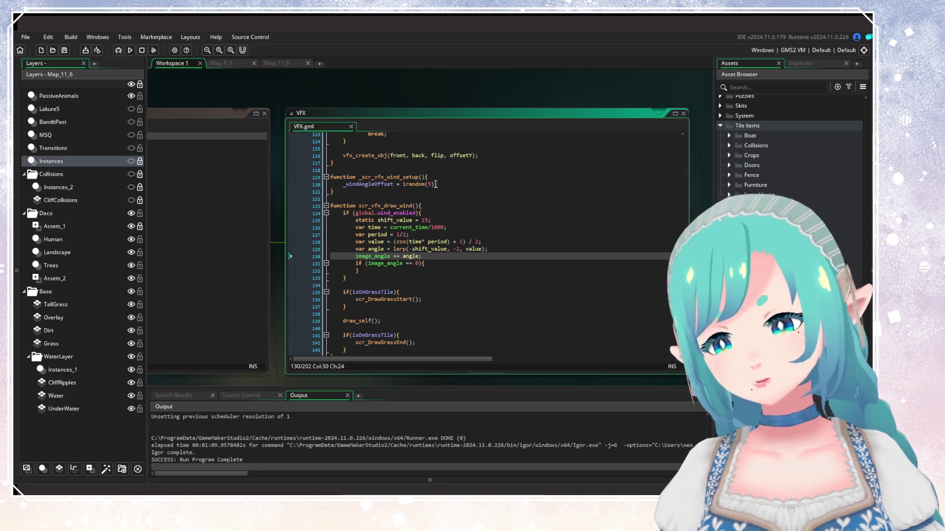
Step: Change irandom(5) to random(0.5) for _windAngleOffset on line 120 and save
left_click_drag(437, 184, 406, 186)
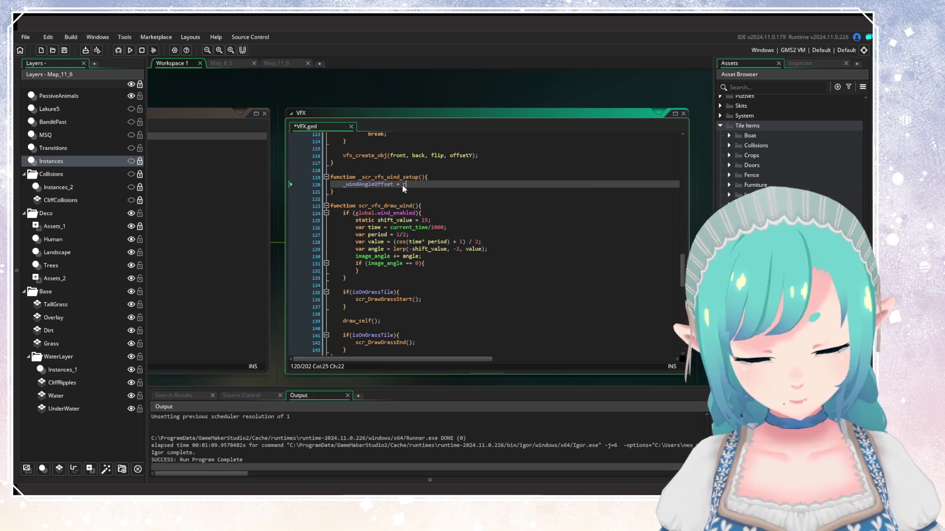
type("random(0.")
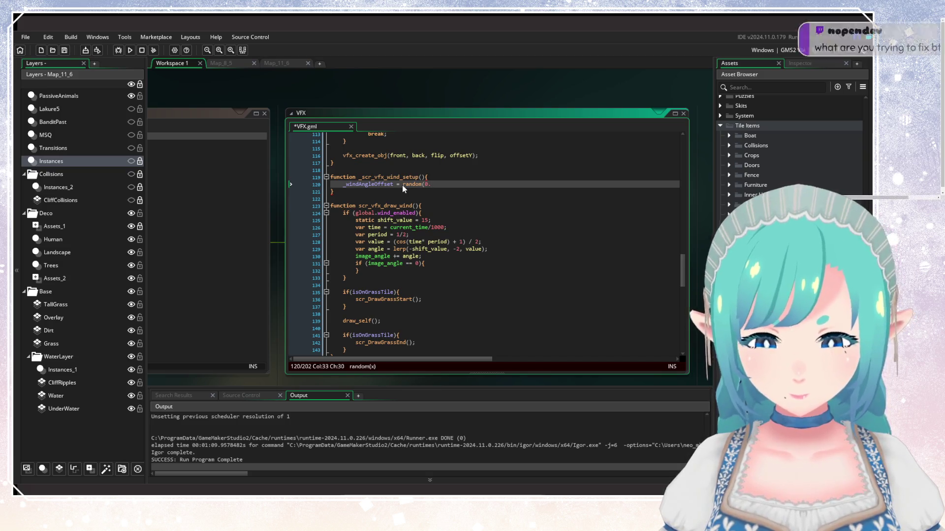
type("5);")
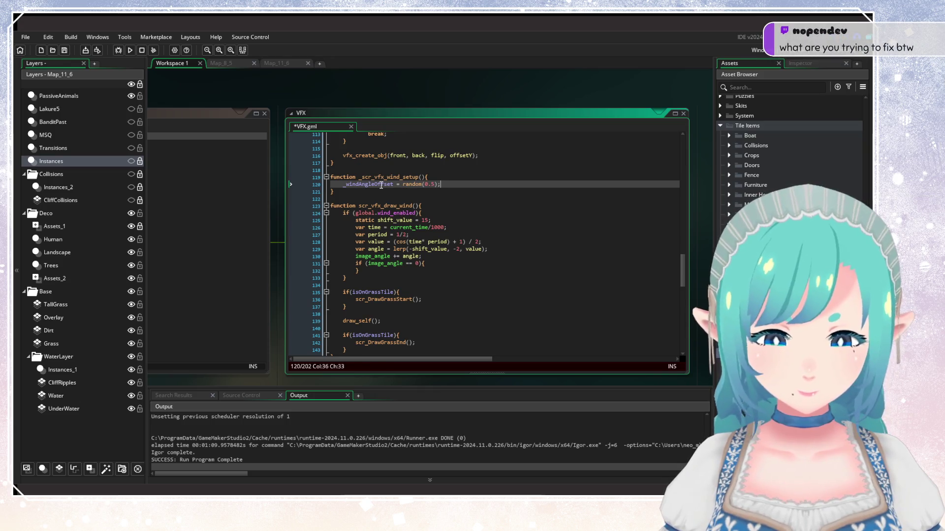
key("ctrl+s")
Step: Use _windAngleOffset as the sway period in place of 1/2 on line 127, then briefly run the game
double_click(380, 184)
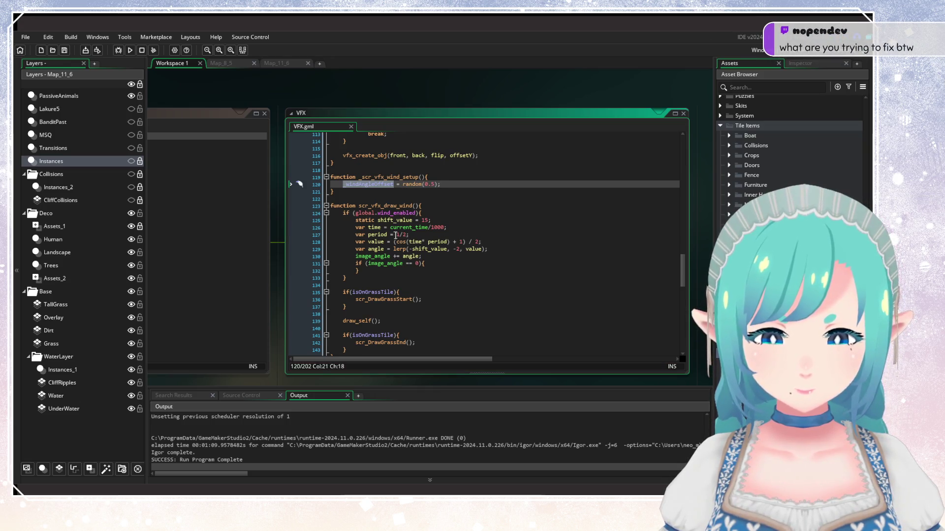
key("ctrl+c")
left_click_drag(396, 235, 408, 235)
key("ctrl+v")
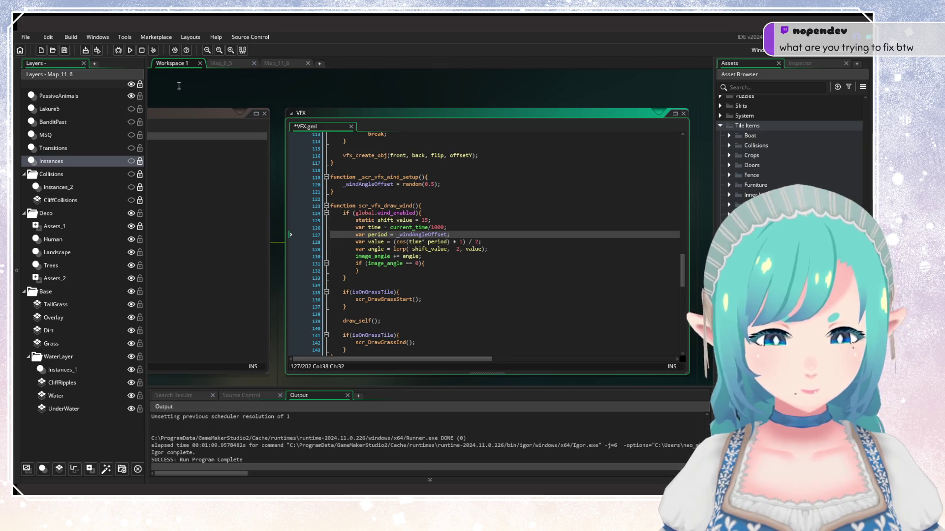
left_click(130, 51)
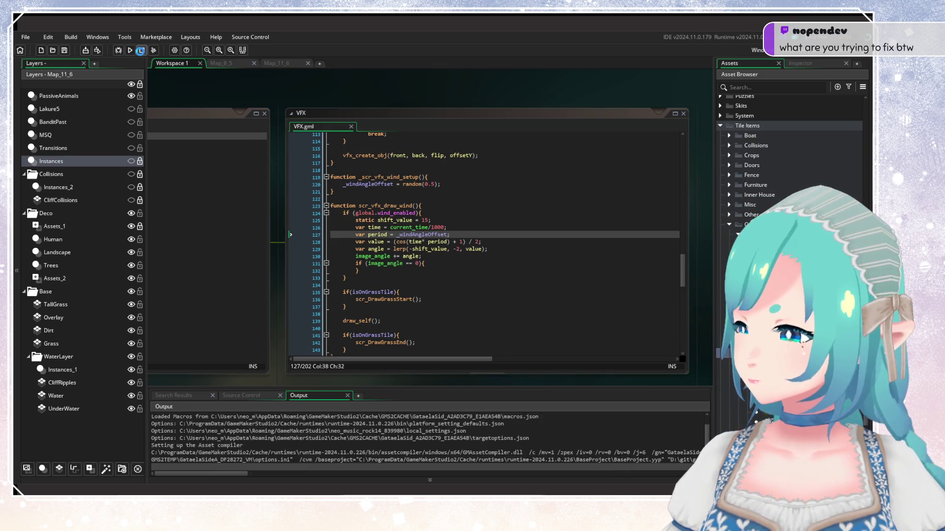
left_click(141, 51)
Step: Delete the empty image_angle check on lines 131–132, rerun the game and choose Continue
left_click(295, 239)
left_click_drag(359, 271, 319, 263)
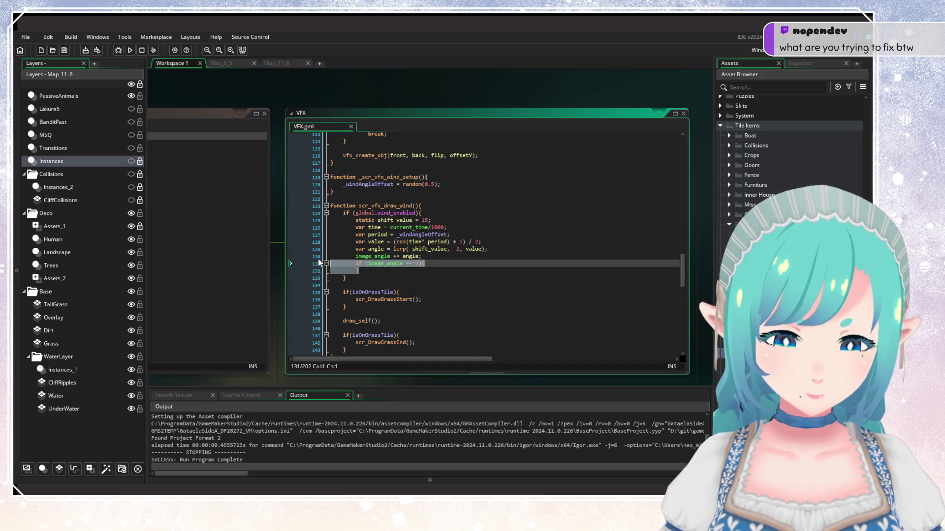
key("BackSpace")
key("BackSpace")
key("F5")
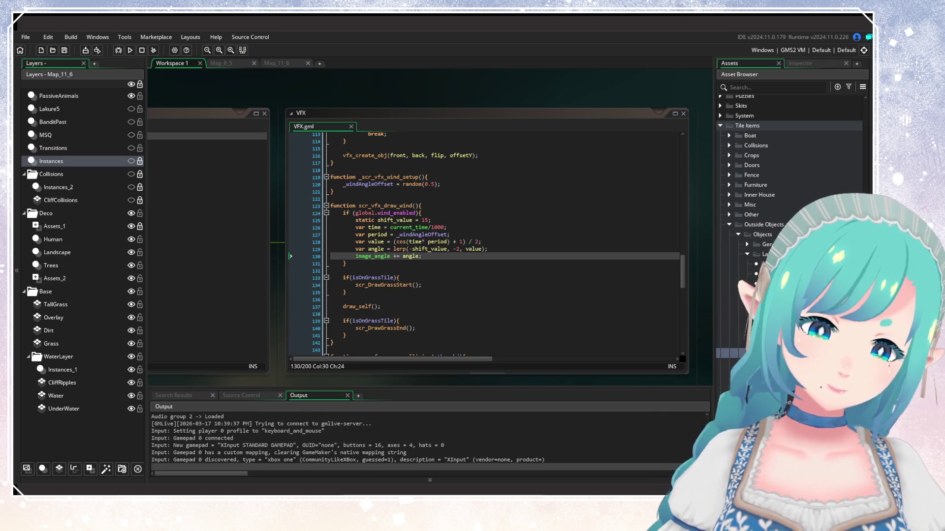
key("Return")
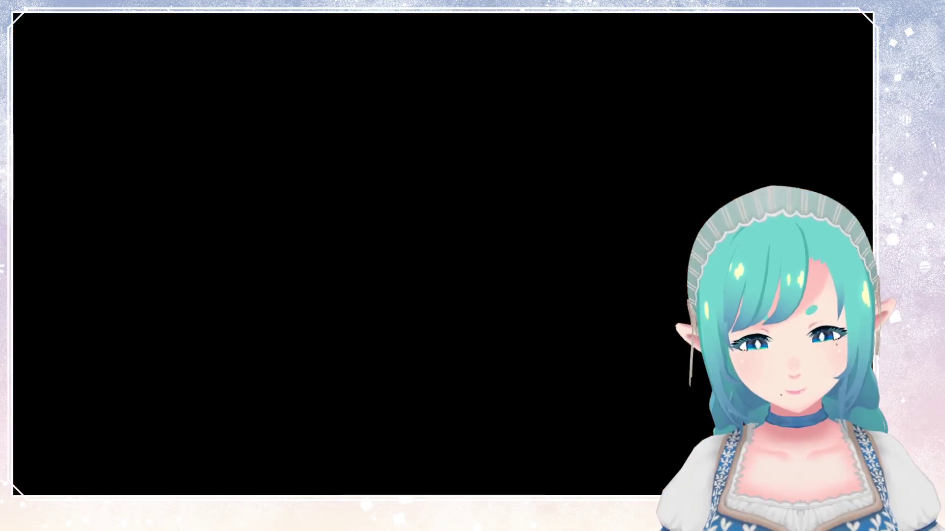
Step: Load the save and run north and west into the tall grass to check the random-period sway
key("Return")
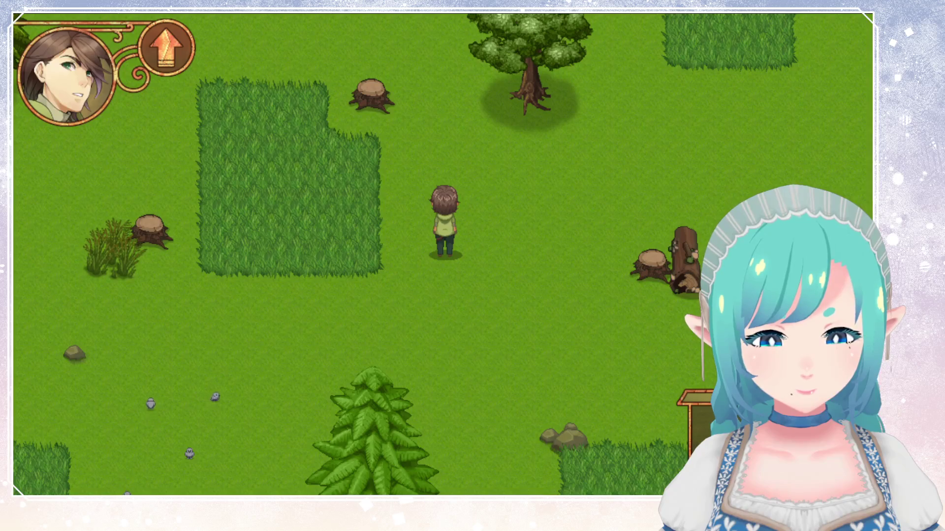
key("Up")
key("Up")
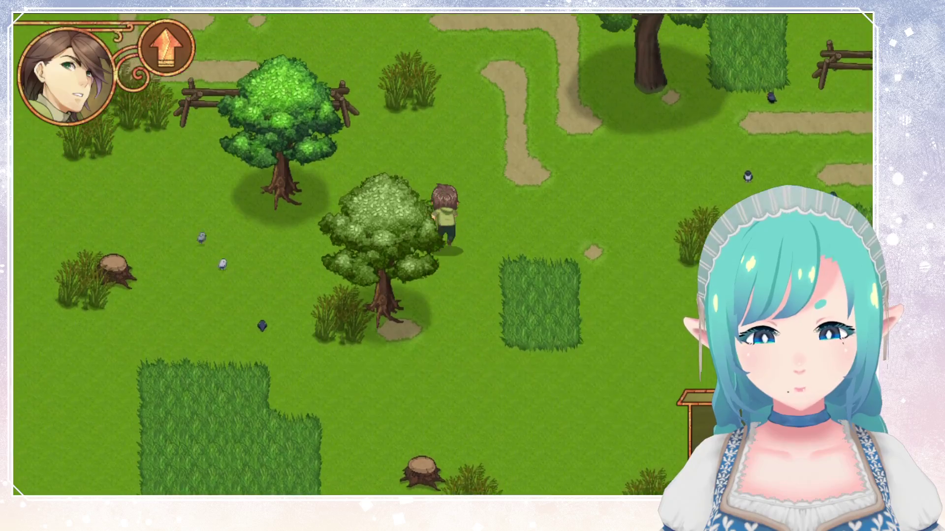
key("Left")
key("Up")
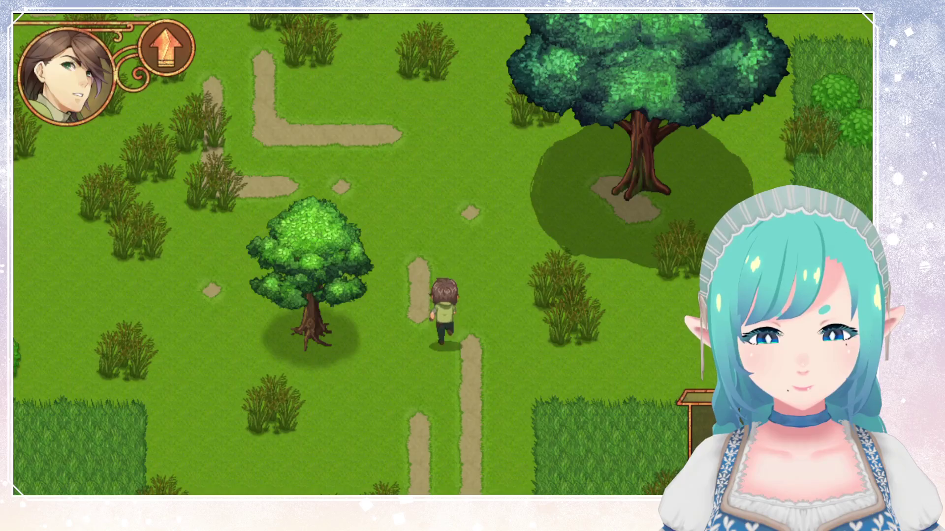
key("Left")
key("Up")
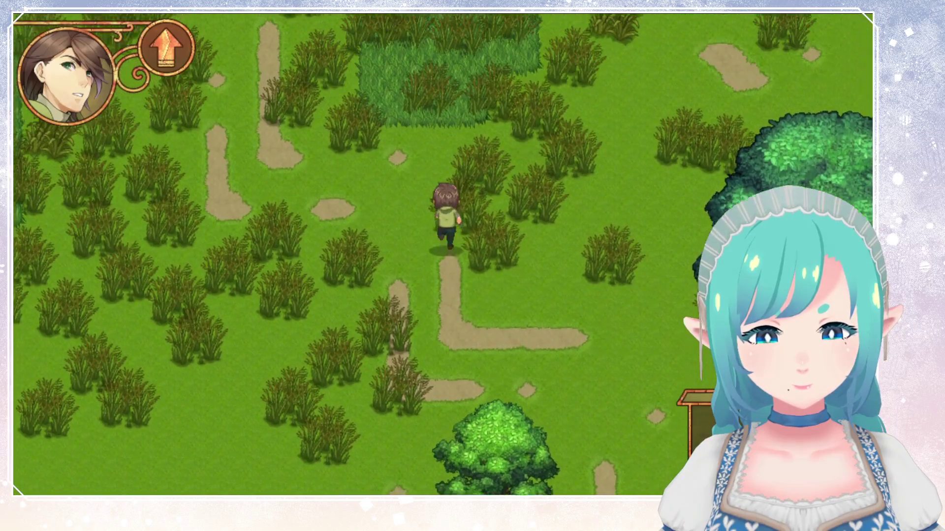
key("Left")
key("Up")
key("Up")
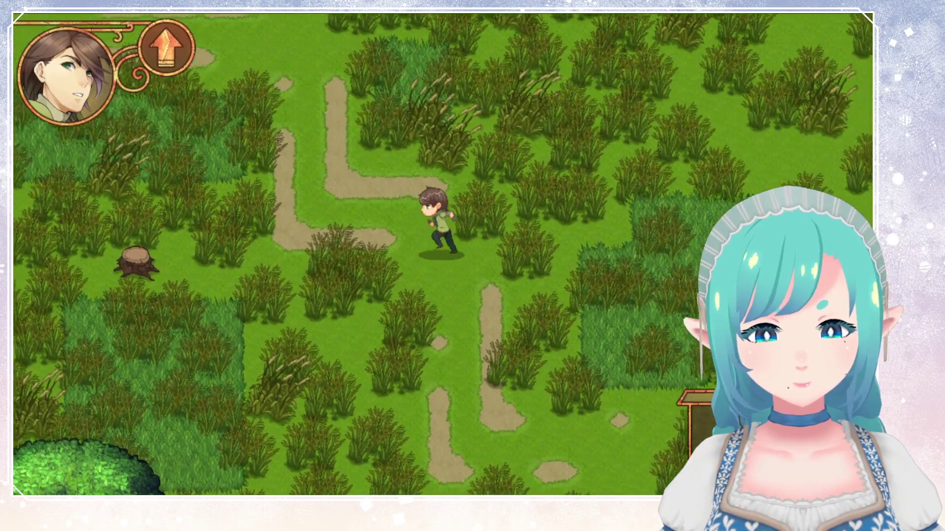
key("Left")
key("Up")
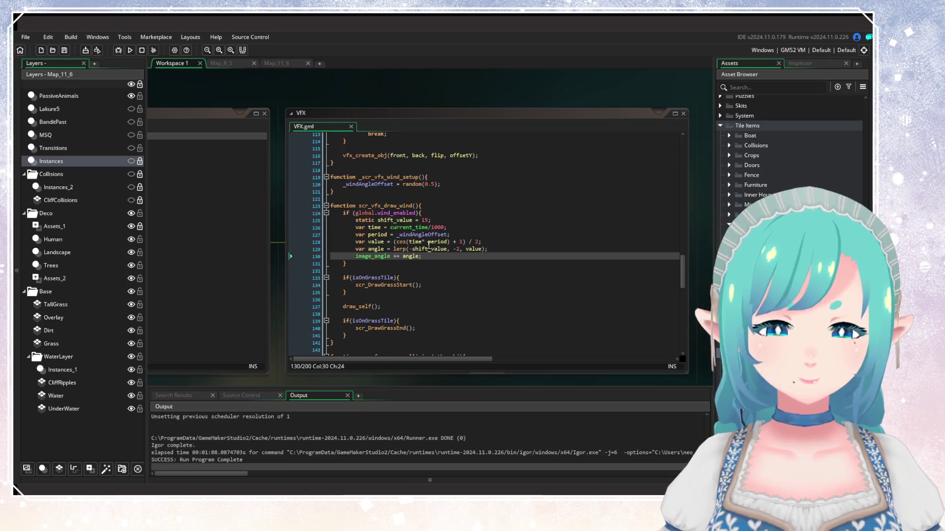
left_click(428, 235)
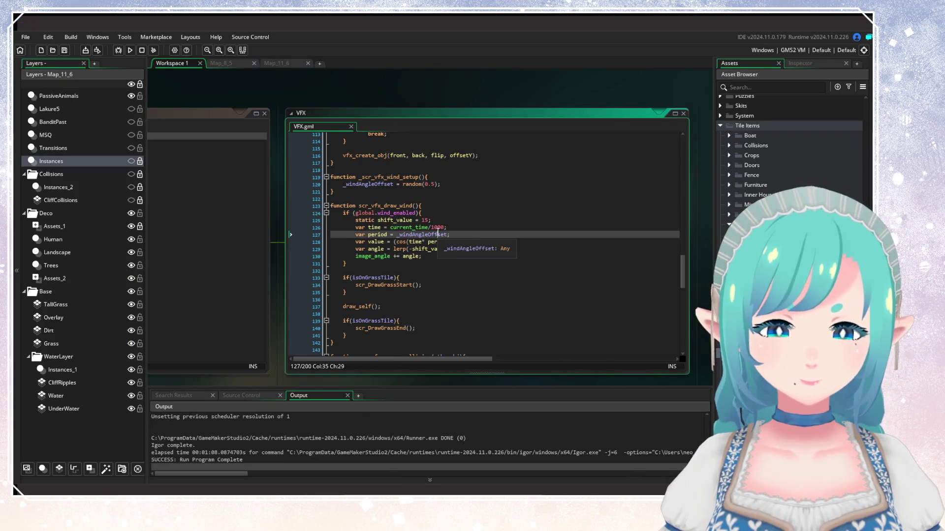
Step: Restore 1/2 as the period on line 127, save, and review where period is used
double_click(429, 234)
type("1/2;")
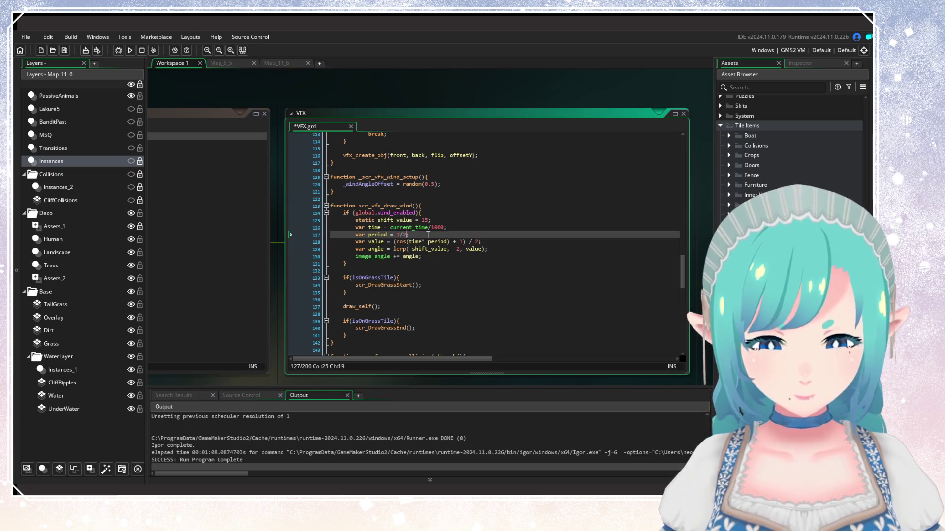
key("ctrl+s")
left_click(449, 192)
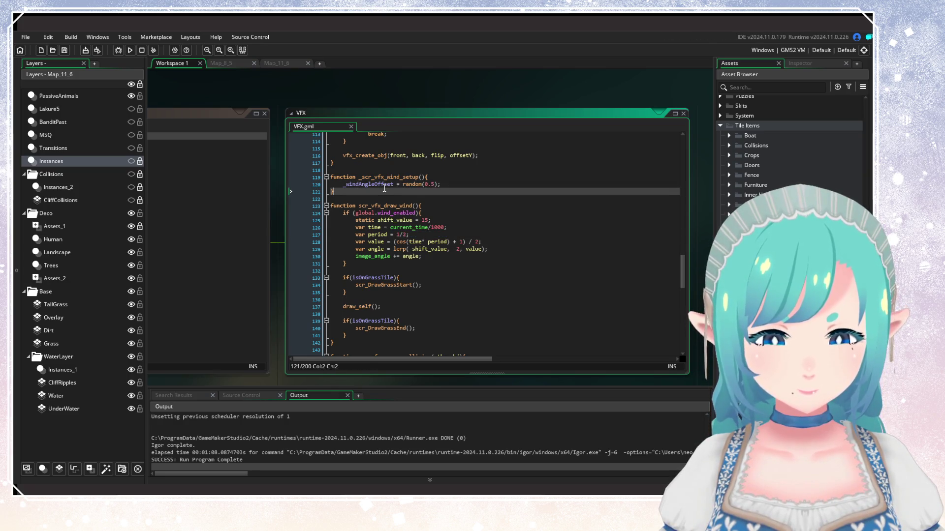
left_click(419, 264)
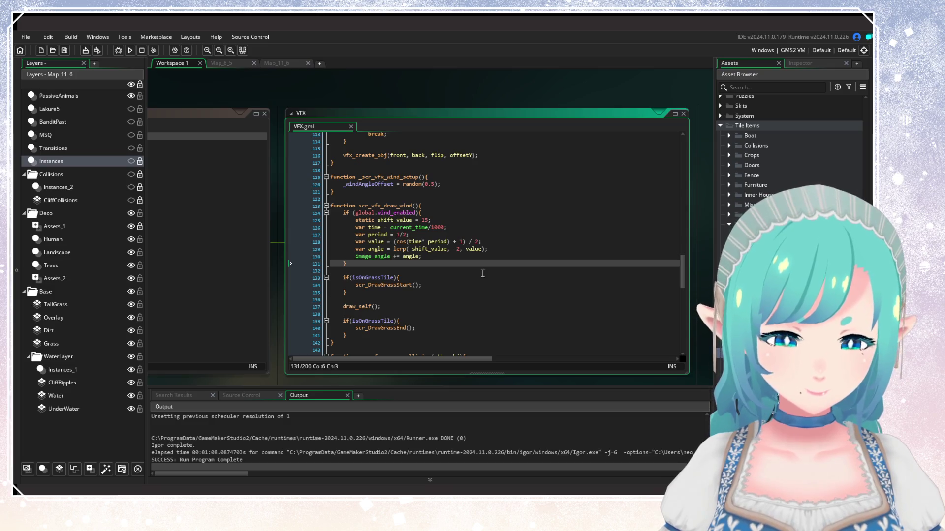
double_click(437, 242)
left_click(451, 273)
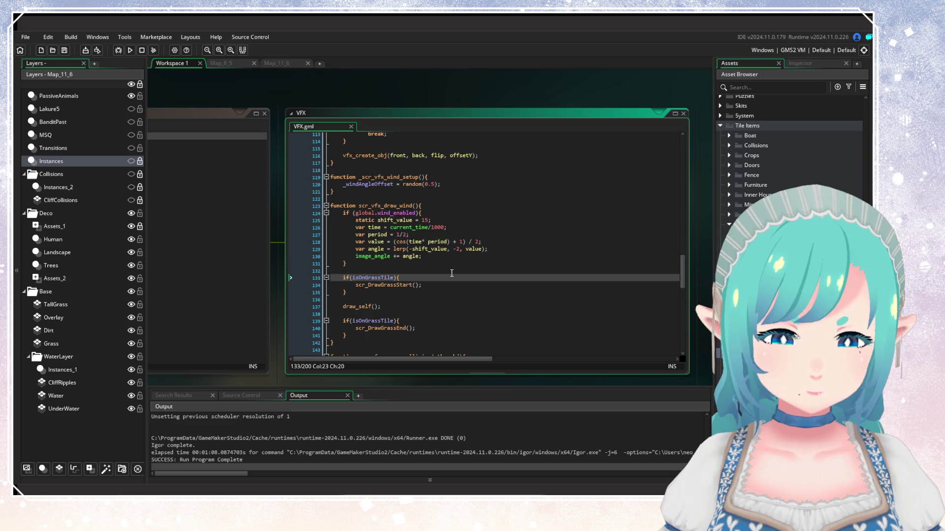
left_click(407, 235)
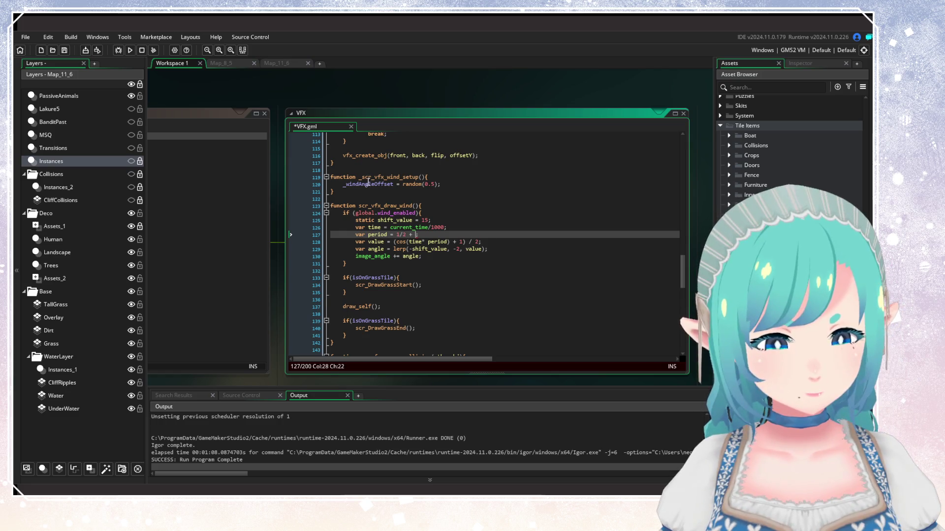
Step: Make the period 1/2 + _windAngleOffset, save VFX.gml, and run the game
double_click(369, 184)
left_click(416, 235)
key("ctrl+v")
left_click(507, 228)
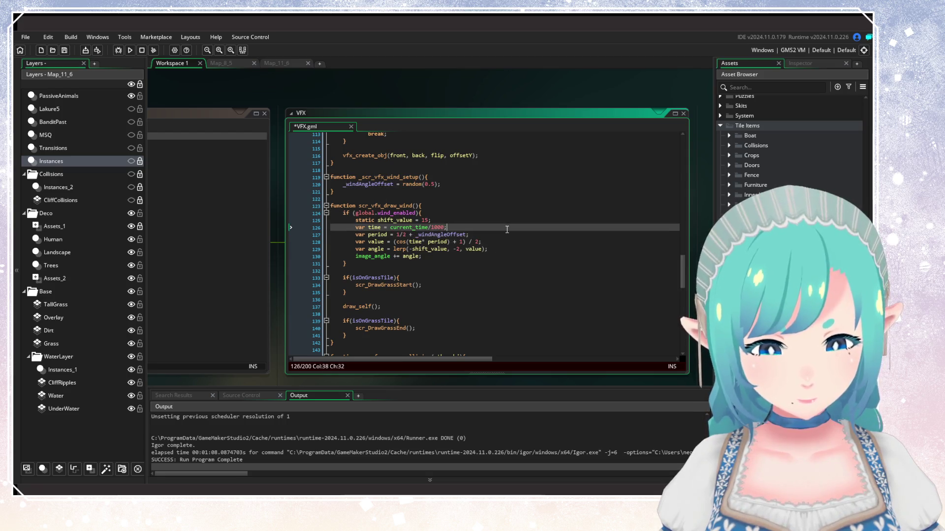
key("ctrl+s")
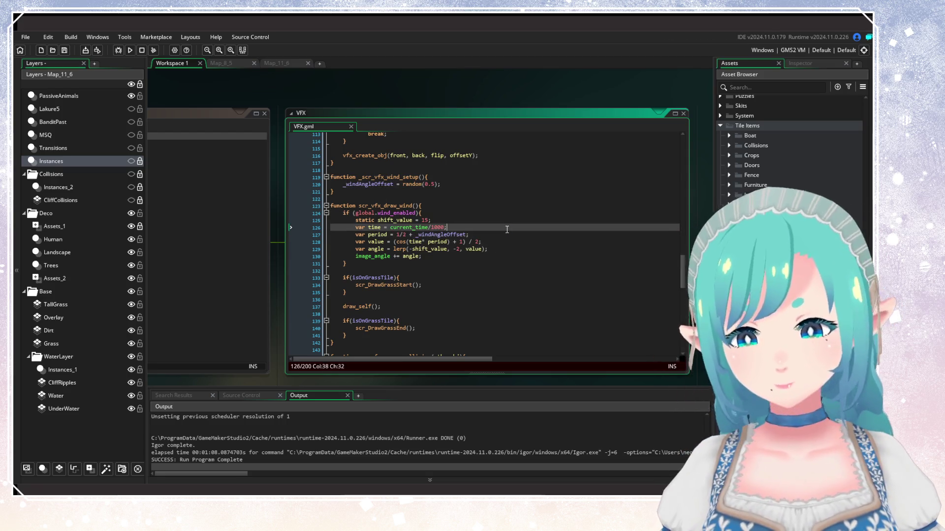
left_click(130, 49)
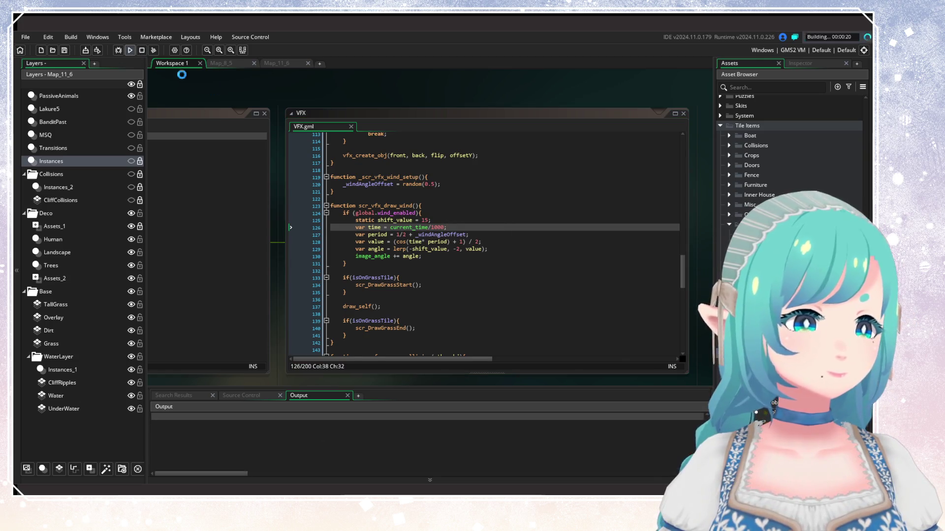
Step: Let the build finish and open Gataela's File Load Menu from the title screen
left_click(467, 242)
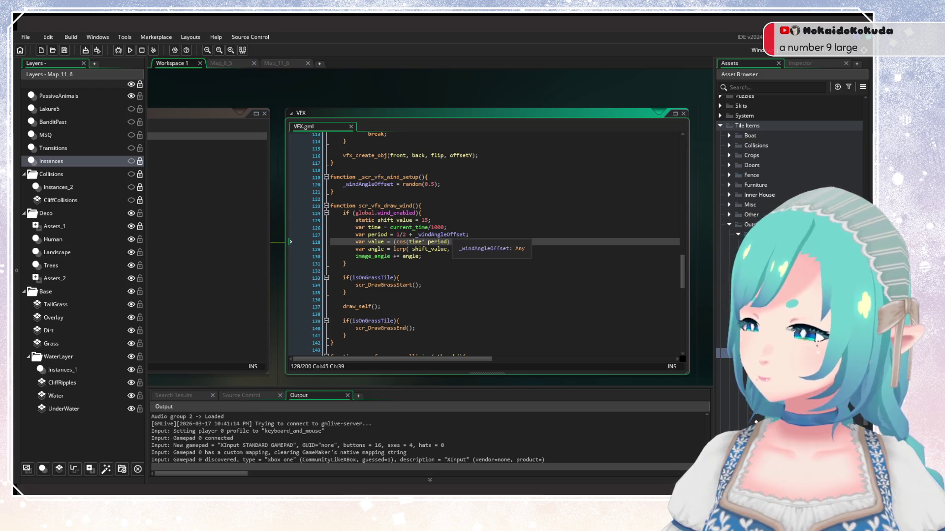
key("Return")
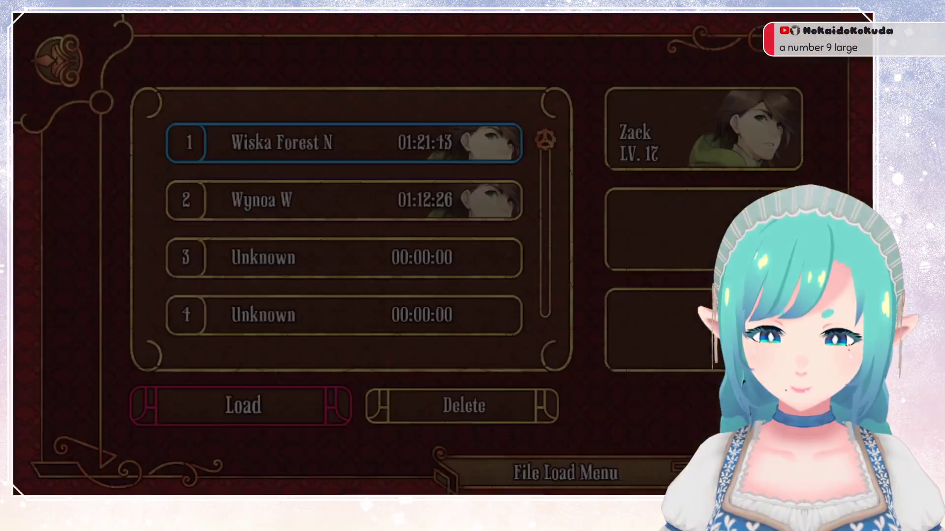
Step: Load save slot 1 and walk the hero north and west into the dense tall grass
key("Return")
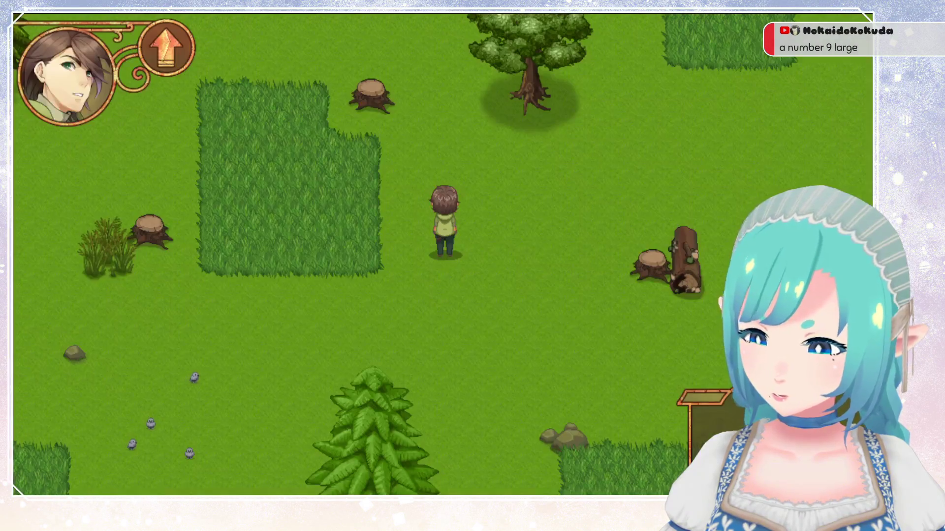
key("Up")
key("Up")
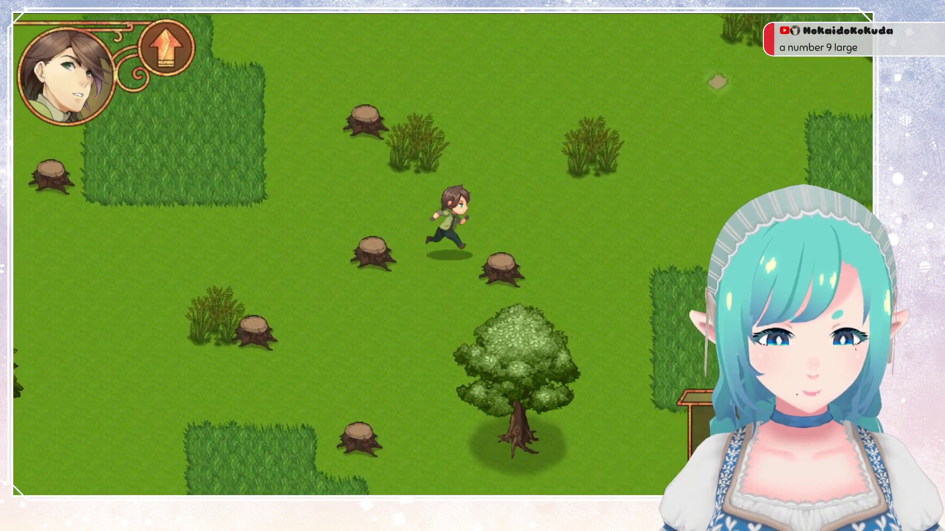
key("Up")
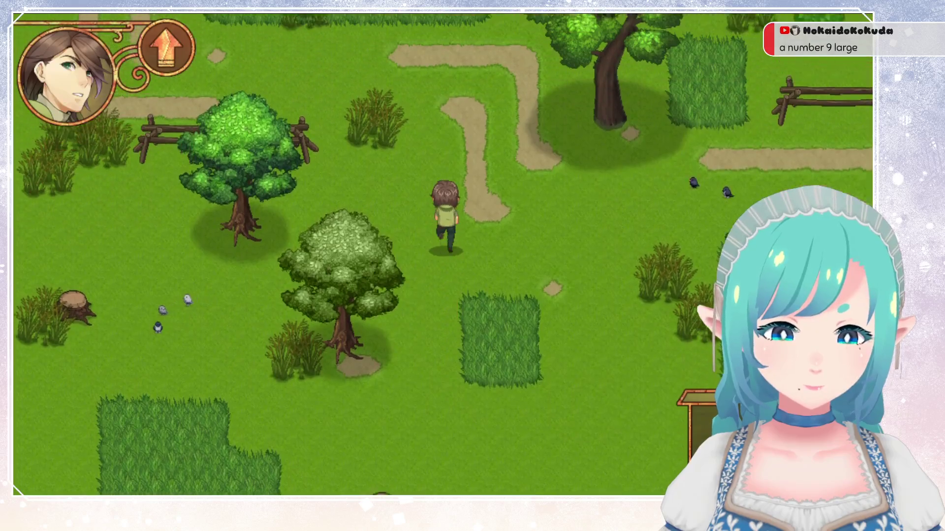
key("Left")
key("Up")
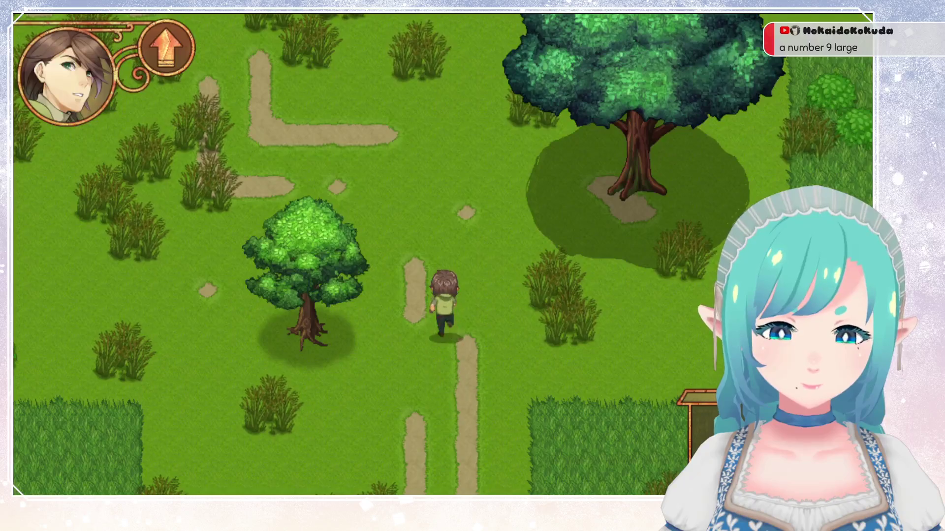
key("Up")
key("Left")
key("Up")
key("Left")
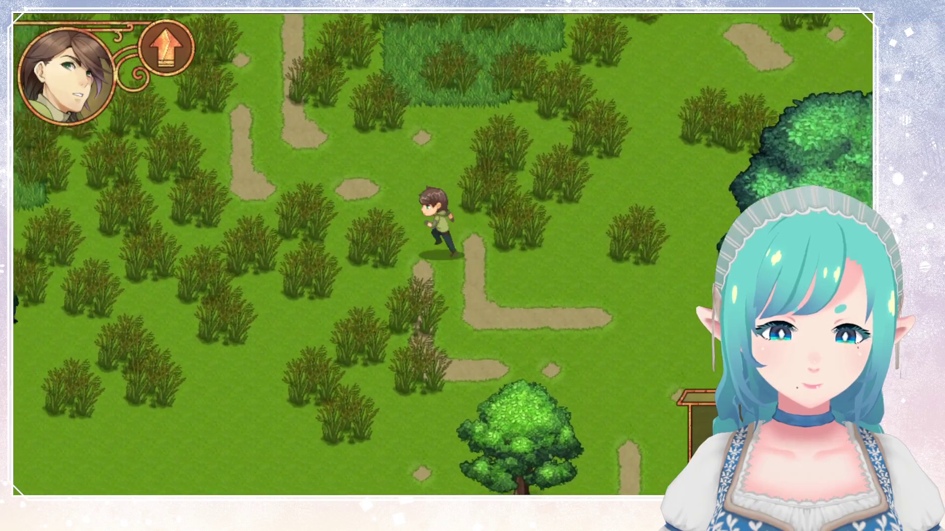
key("Up")
key("Left")
key("Up")
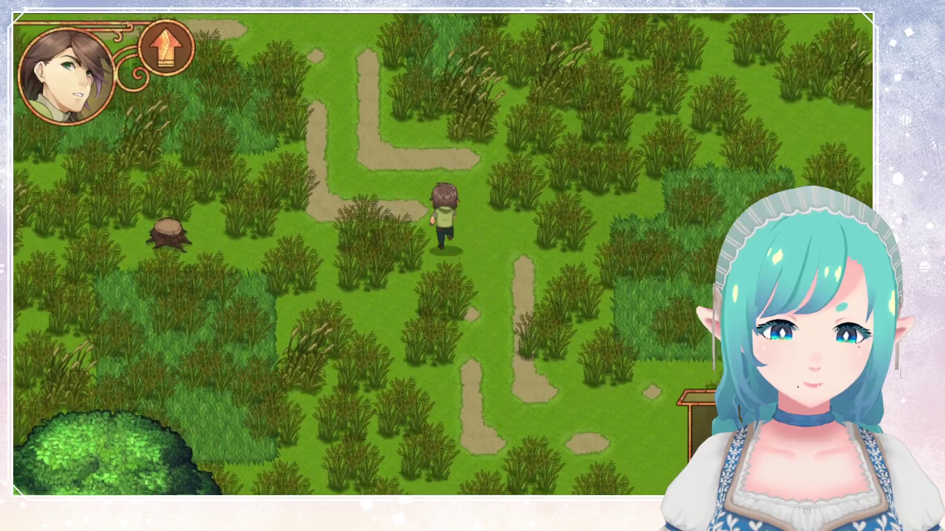
key("Right")
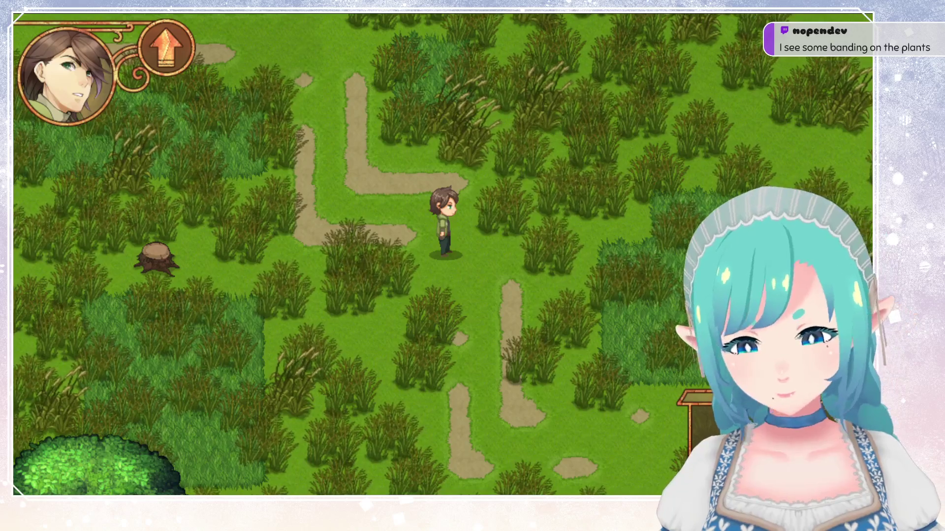
Step: Watch the plants sway, then close the game with Alt+F4 to return to VFX.gml
key("alt+F4")
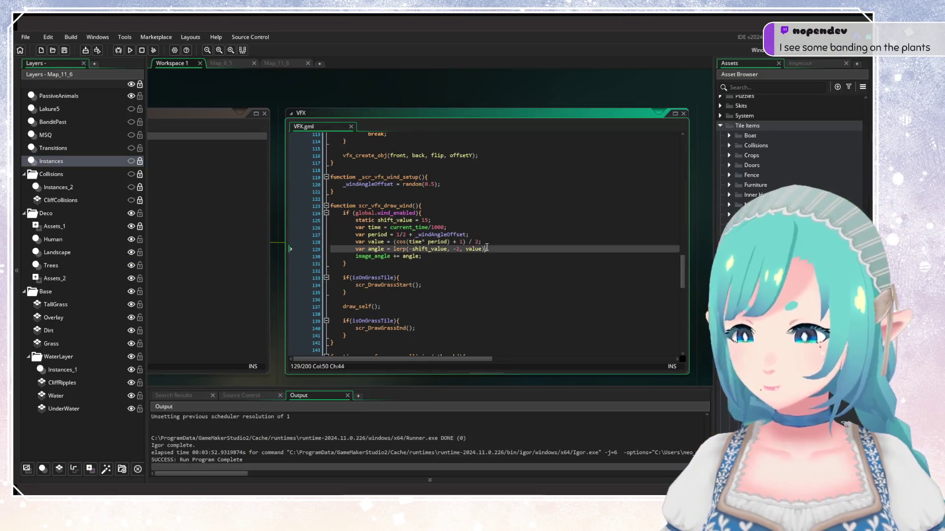
Step: Try an if and an image_angle assignment after image_angle += angle, discard both, and save
left_click(419, 250)
left_click(442, 255)
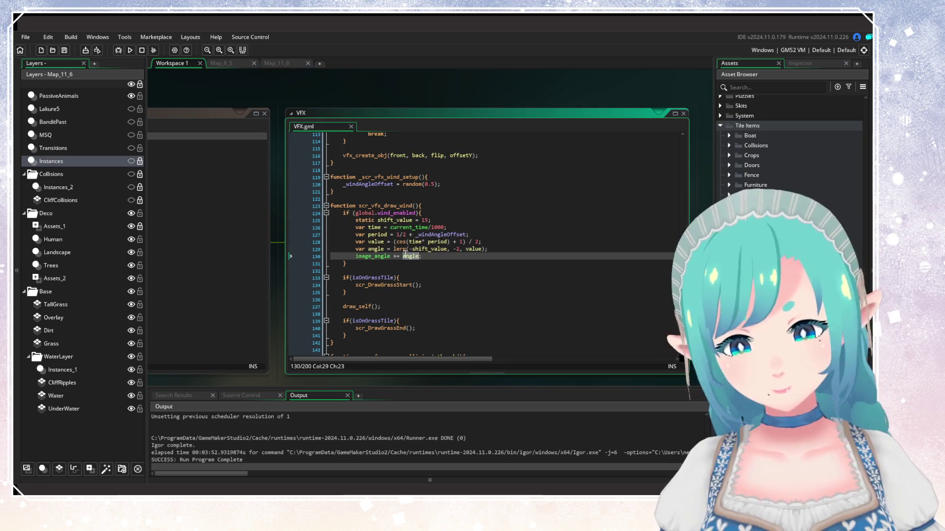
key("Return")
type("if")
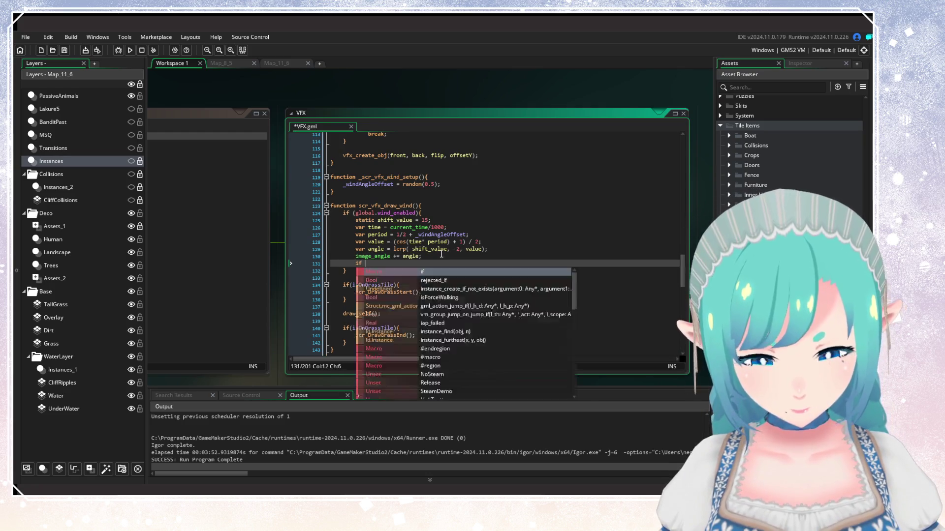
key("BackSpace")
key("BackSpace")
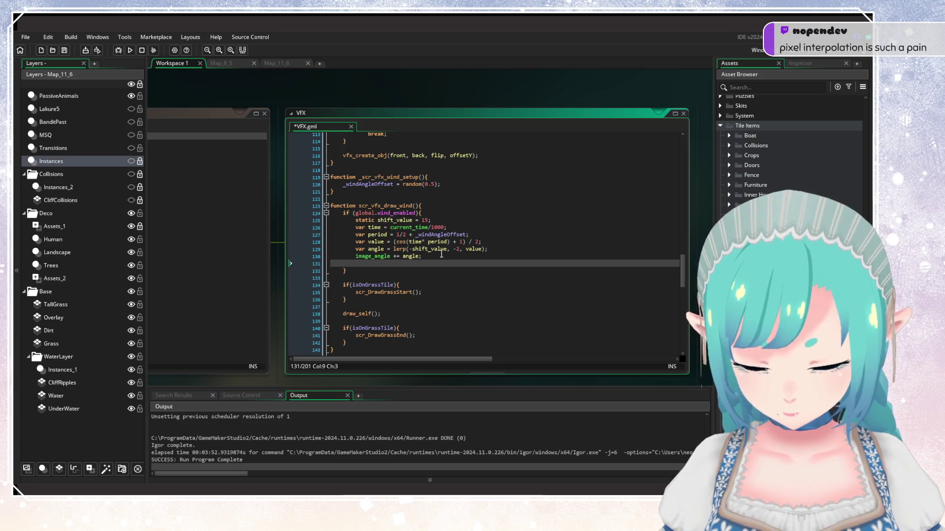
type("image_angl")
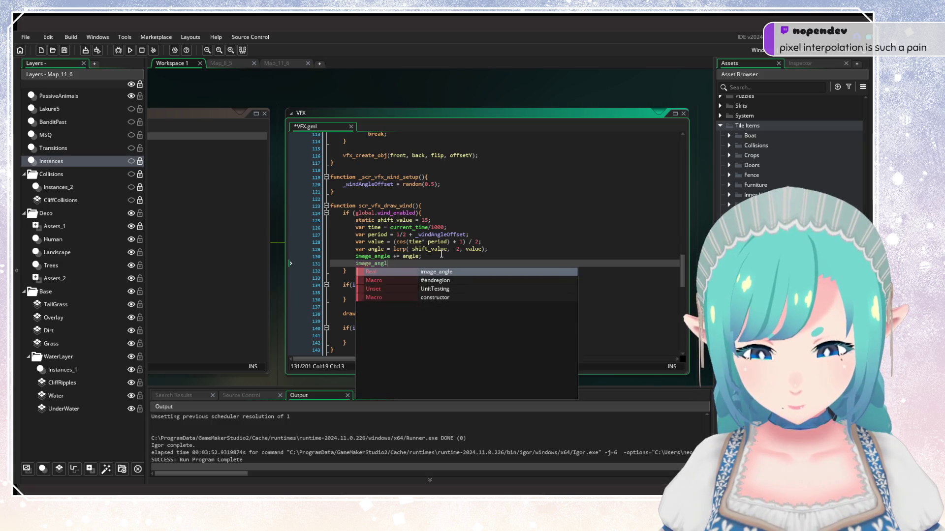
type("e =")
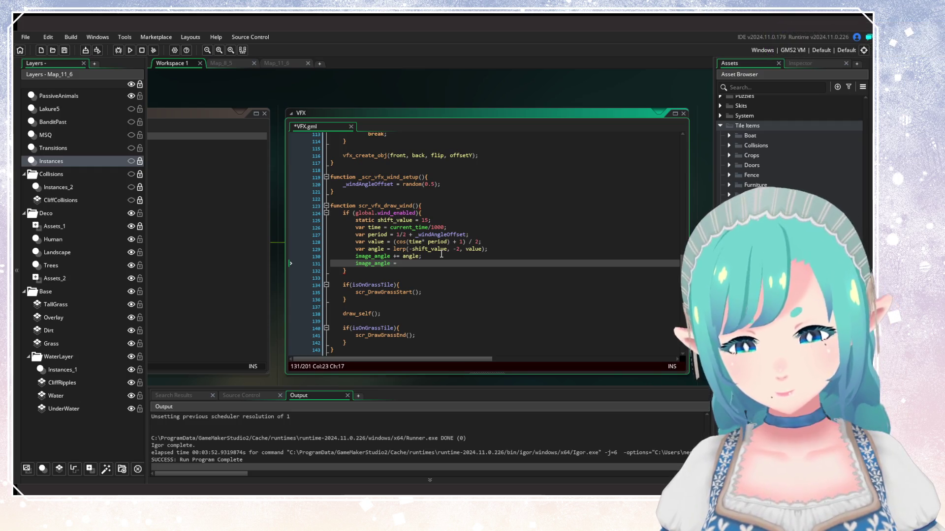
key("BackSpace")
key("BackSpace")
key("BackSpace")
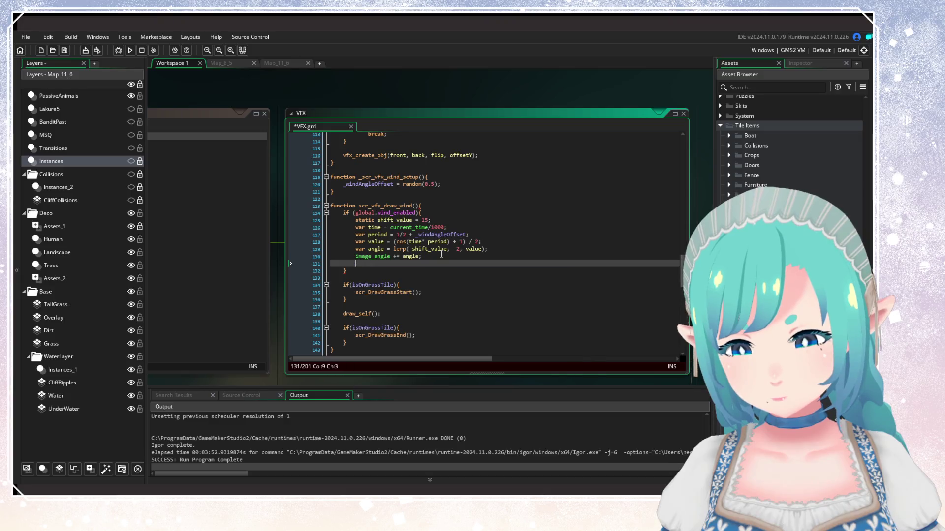
key("BackSpace")
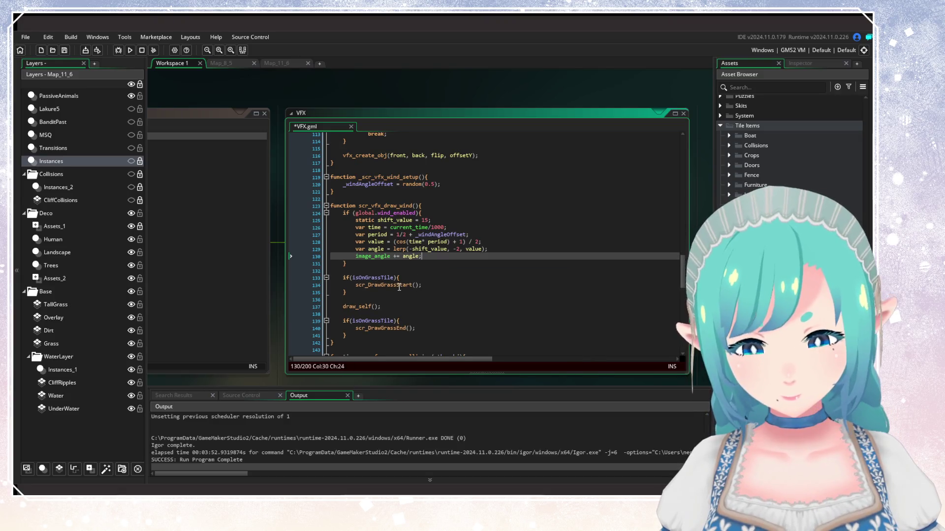
left_click(399, 285)
left_click(397, 300)
key("ctrl+s")
Step: Insert a new empty line after image_angle += angle on line 130
scroll(414, 311, "down", 2)
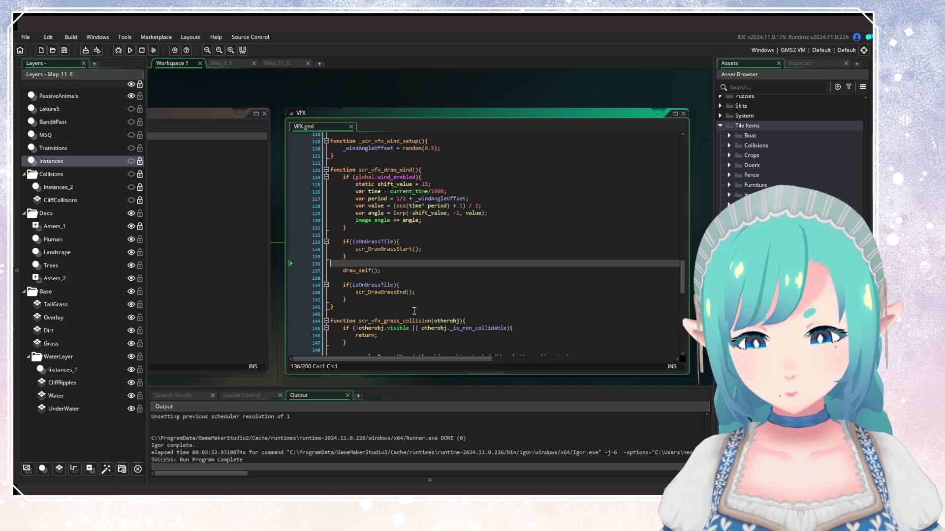
left_click(435, 222)
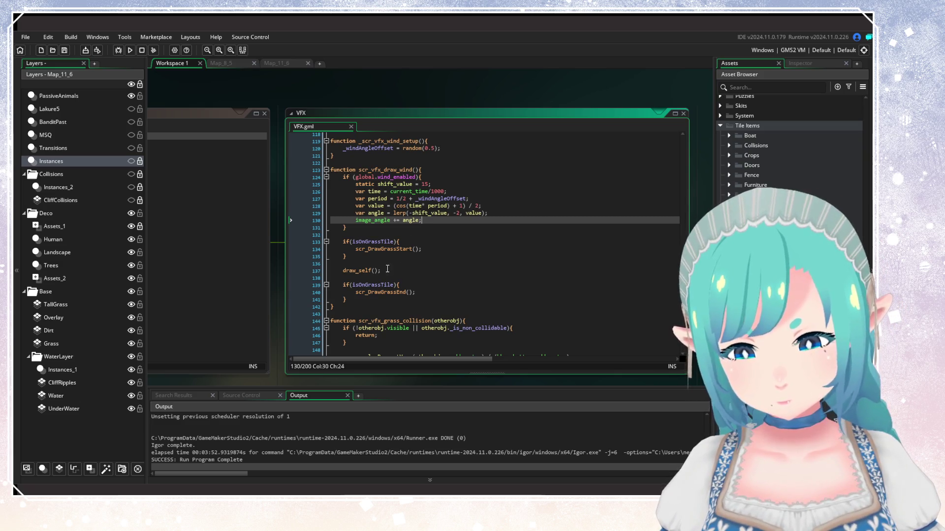
left_click(402, 257)
left_click(431, 221)
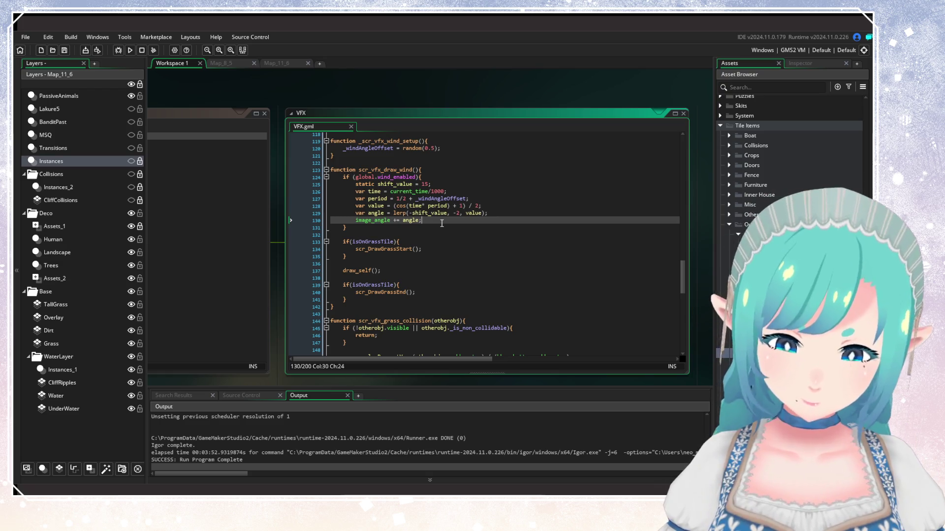
key("Return")
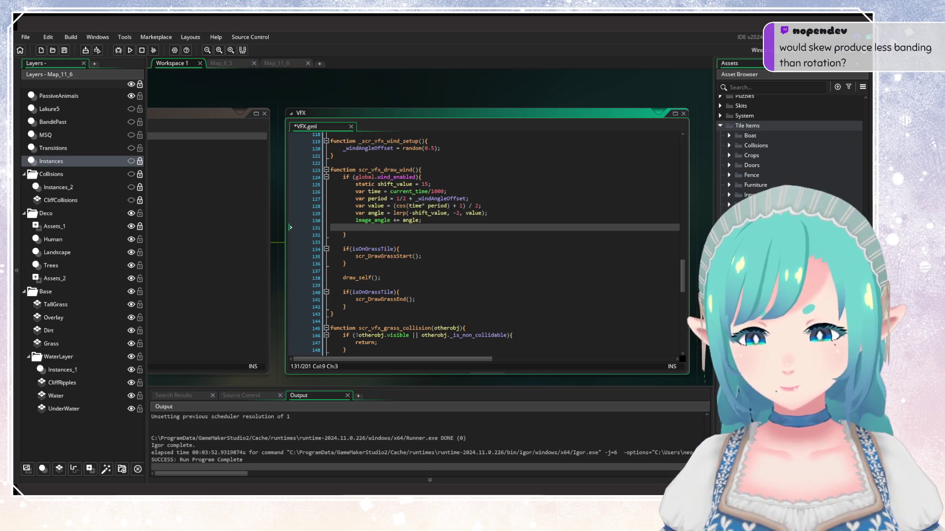
Step: Add image_angle = floor(image_angle * 10) / 10; on line 131 and save VFX.gml
type("image_angle = ")
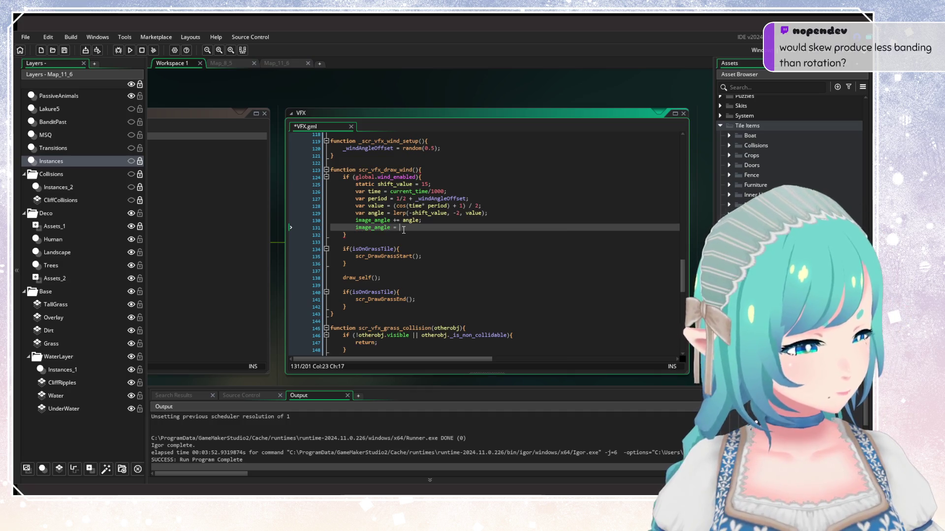
type("floor(ima")
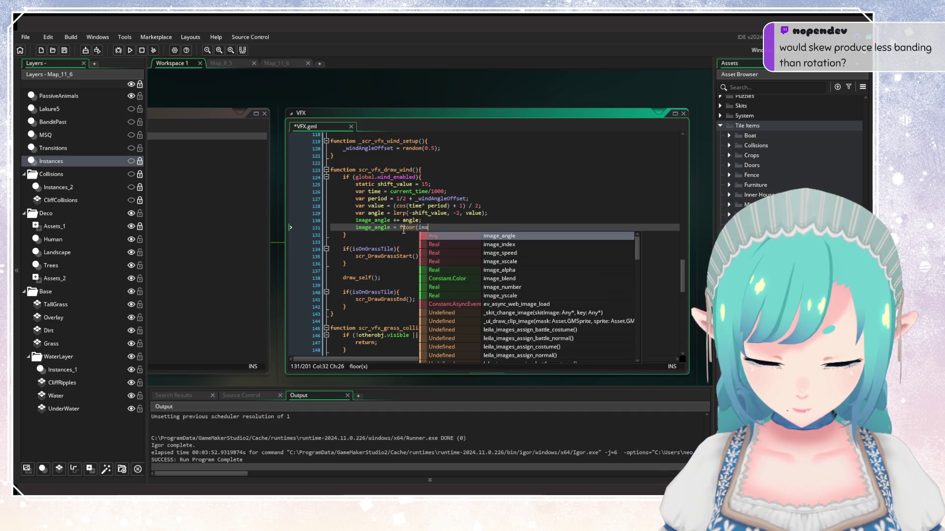
type("ge_angle *")
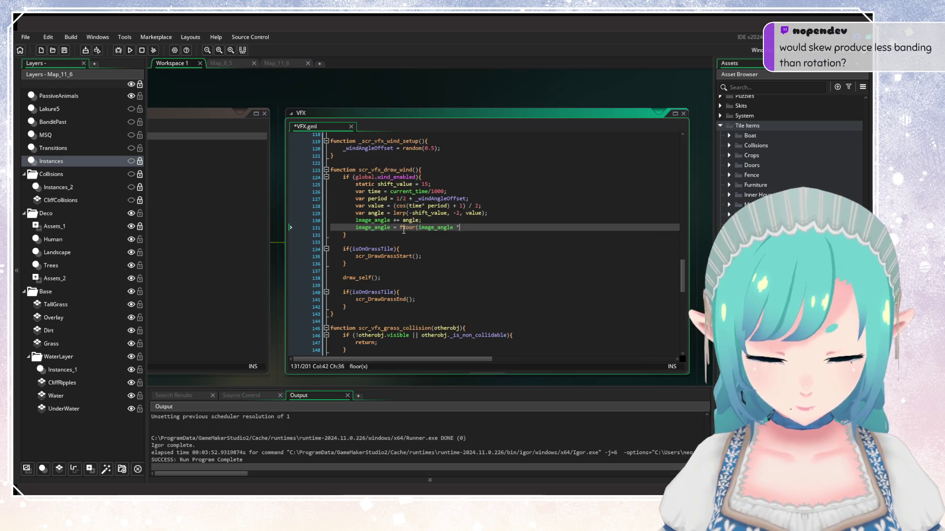
type(" 10 / 10")
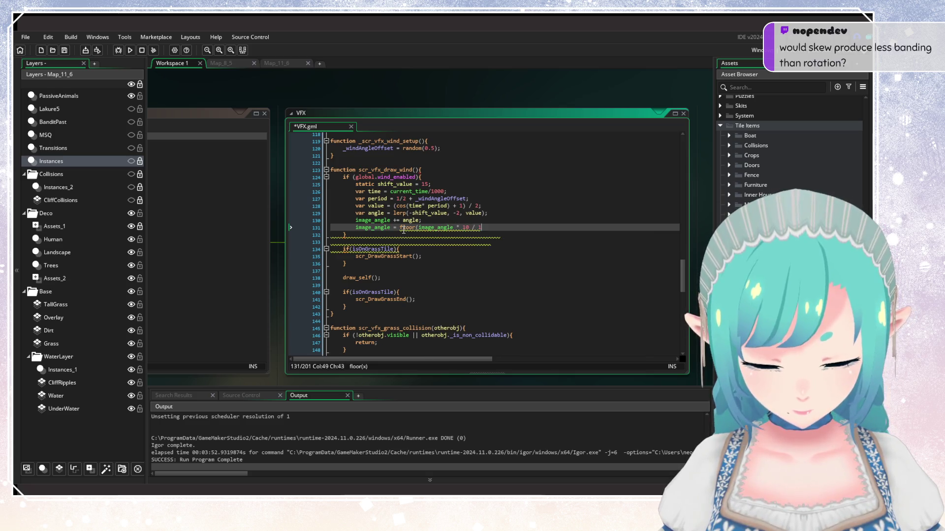
key("BackSpace")
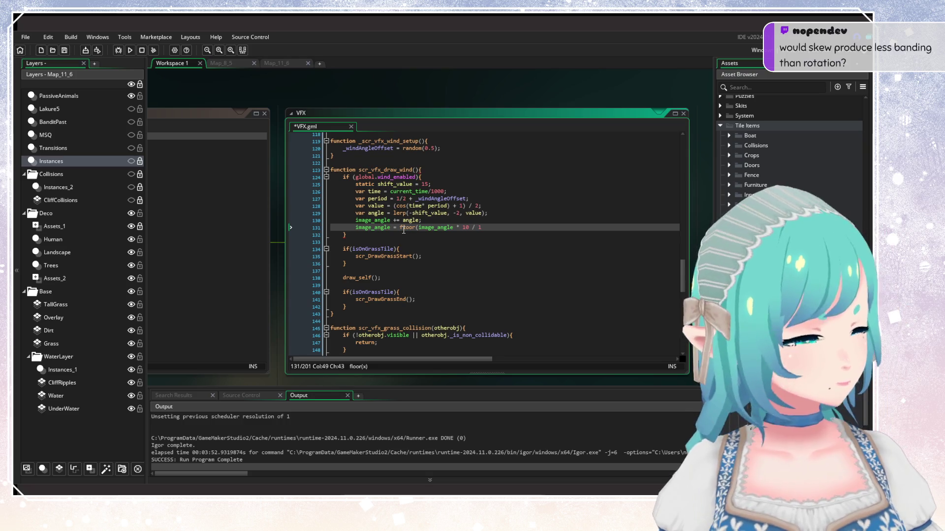
key("BackSpace")
key("BackSpace")
type(")")
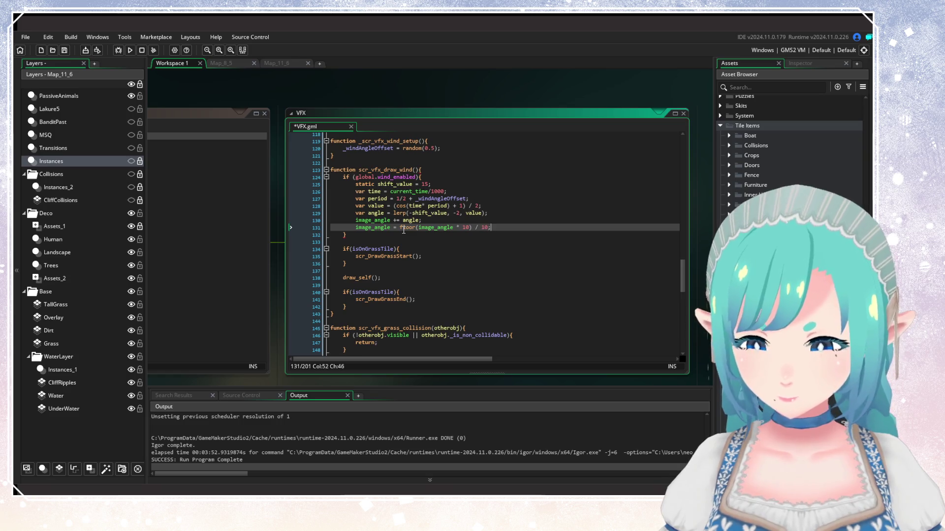
key("ctrl+s")
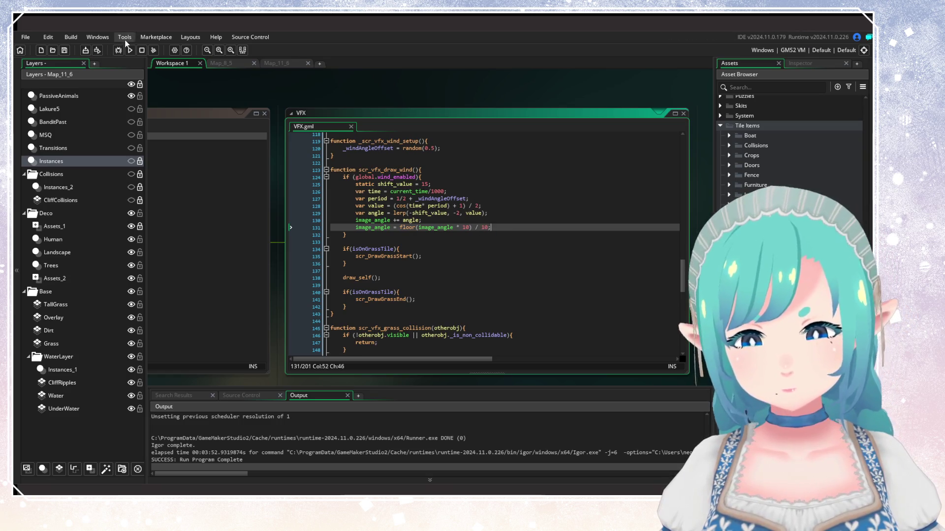
Step: Run the game to test the floored image_angle sway
left_click(130, 50)
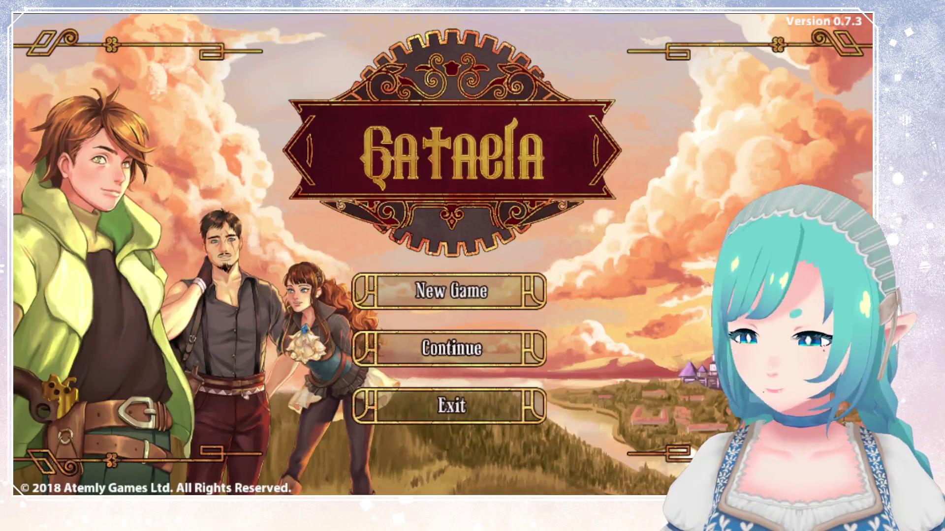
Step: Continue from save slot 1 and walk left, up and right across the field toward the grass
key("Down")
key("Return")
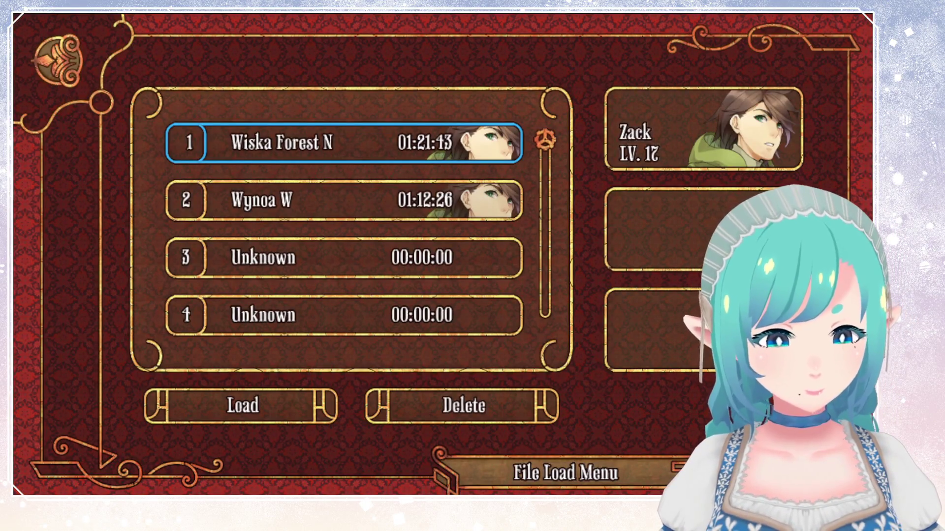
key("Return")
key("Return")
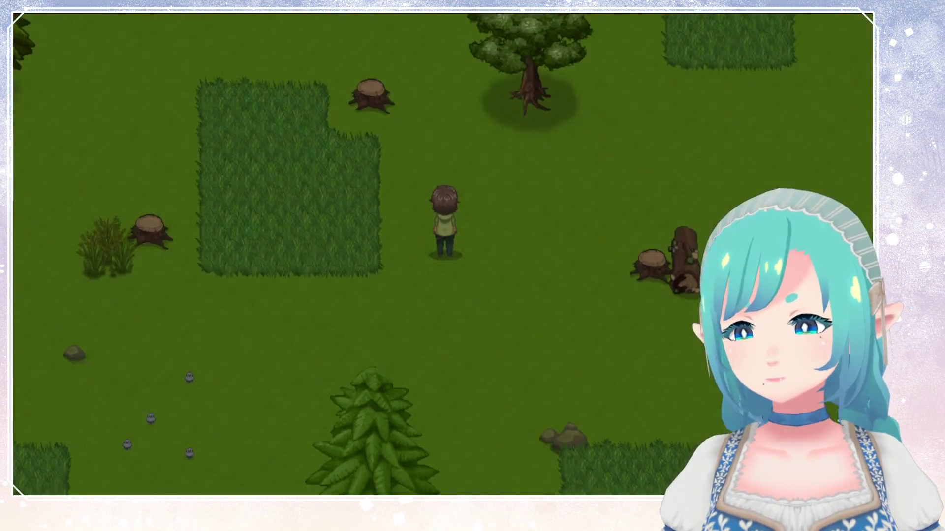
key("Left")
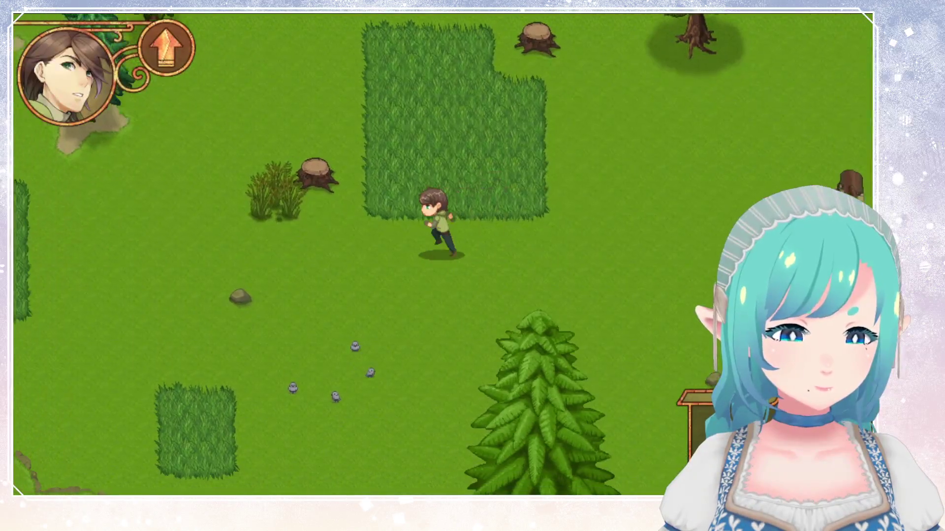
key("Up")
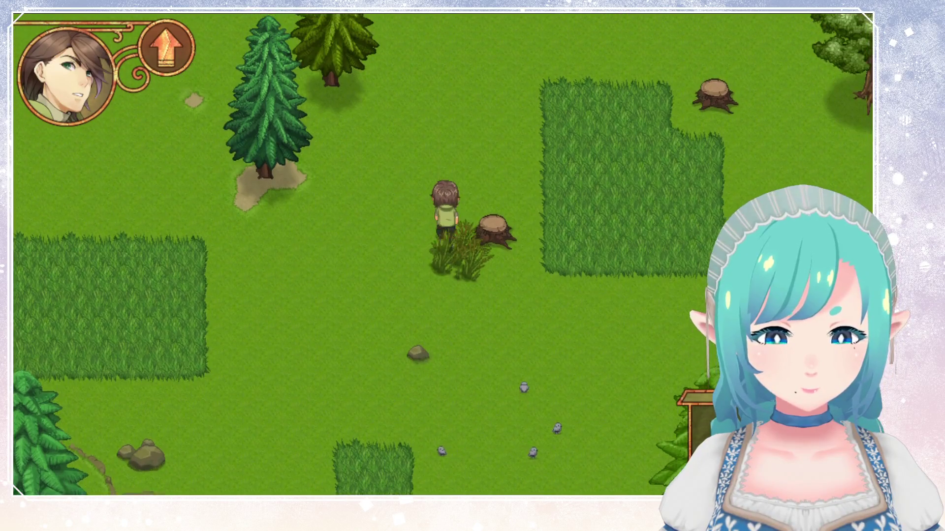
key("Down")
key("Up")
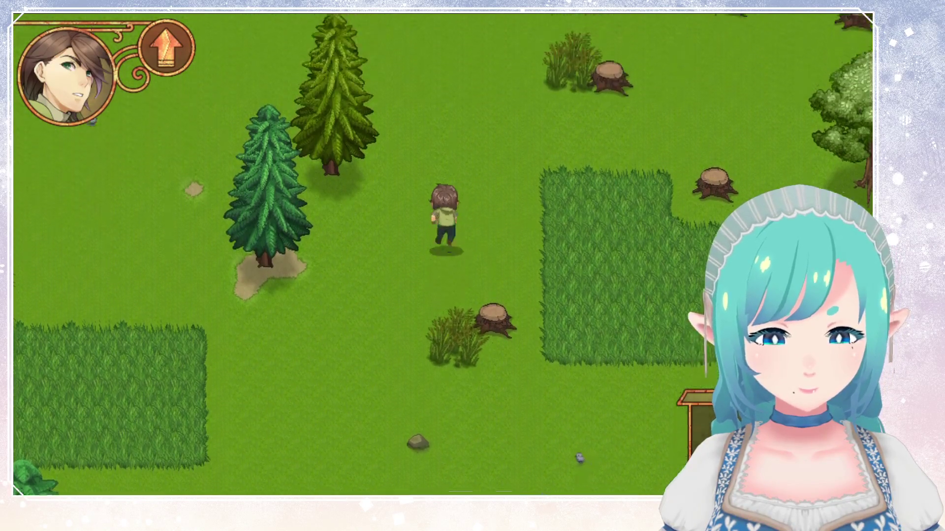
key("Right")
key("Up")
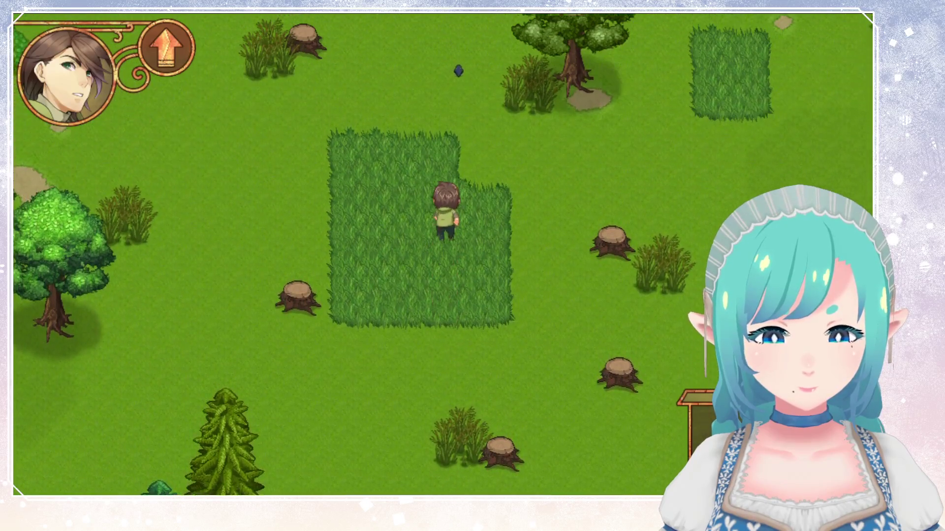
key("Right")
Step: Weave up through the bushes and plants, then left along the dirt path into the tall grass
key("Up")
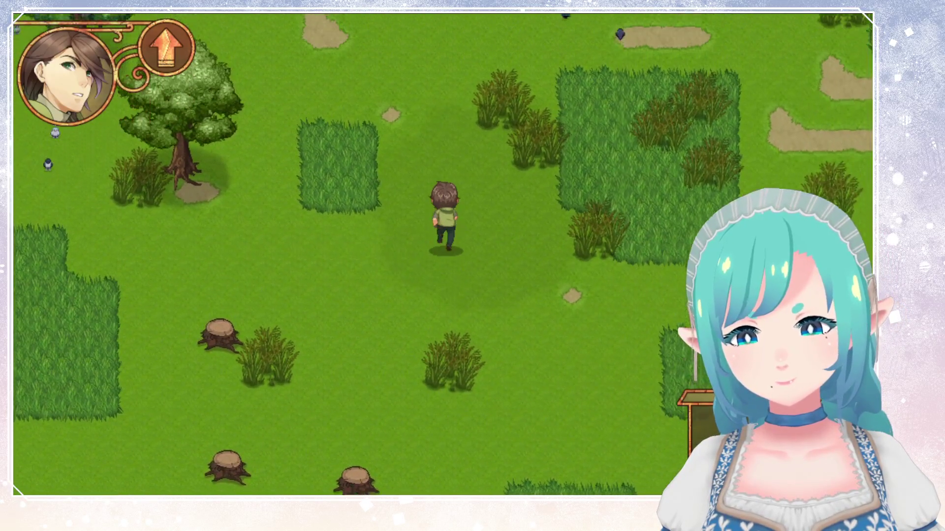
key("Right")
key("Down")
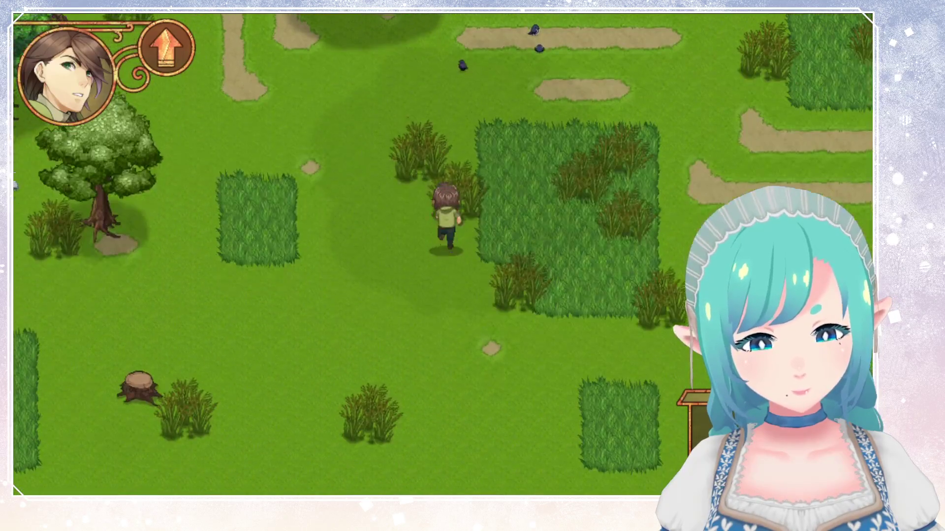
key("Up")
key("Left")
key("Left")
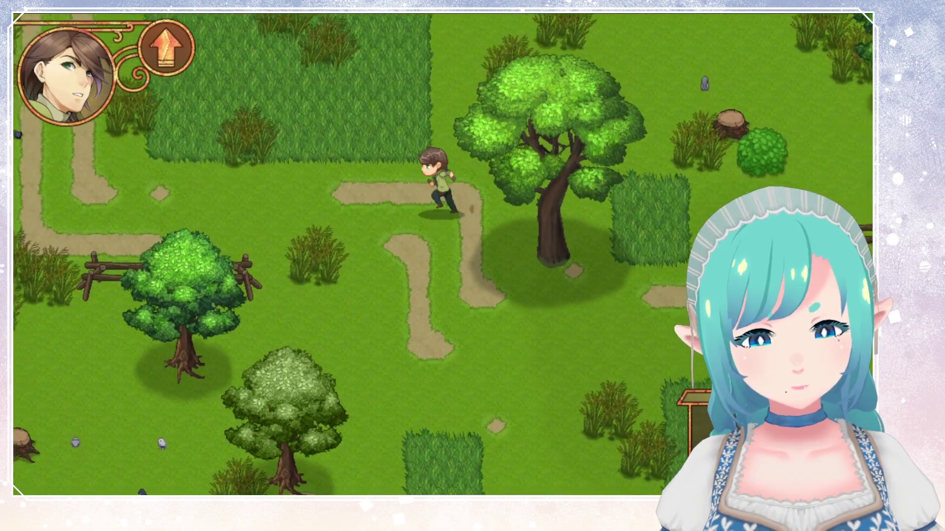
key("Down")
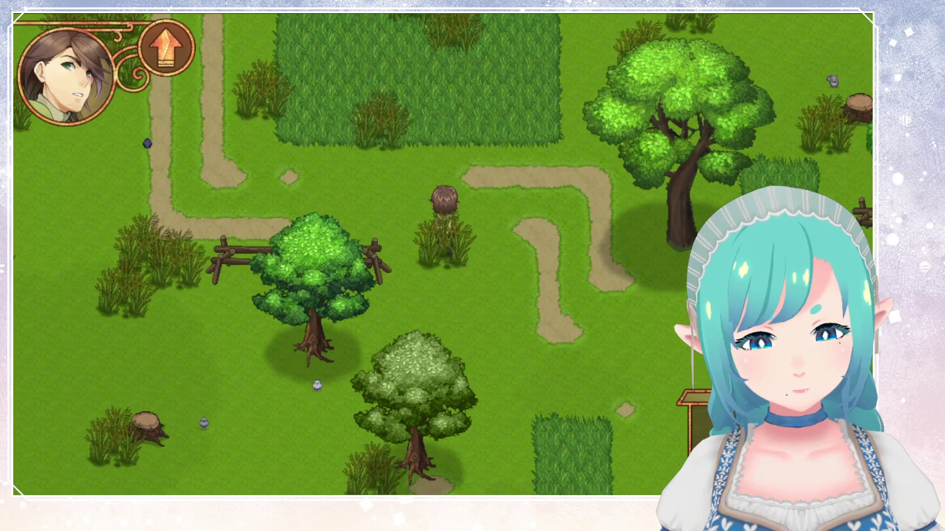
key("Left")
key("Up")
key("Left")
Step: Enter the area to the north, cross its dense tall grass, then close the game with Escape
key("Up")
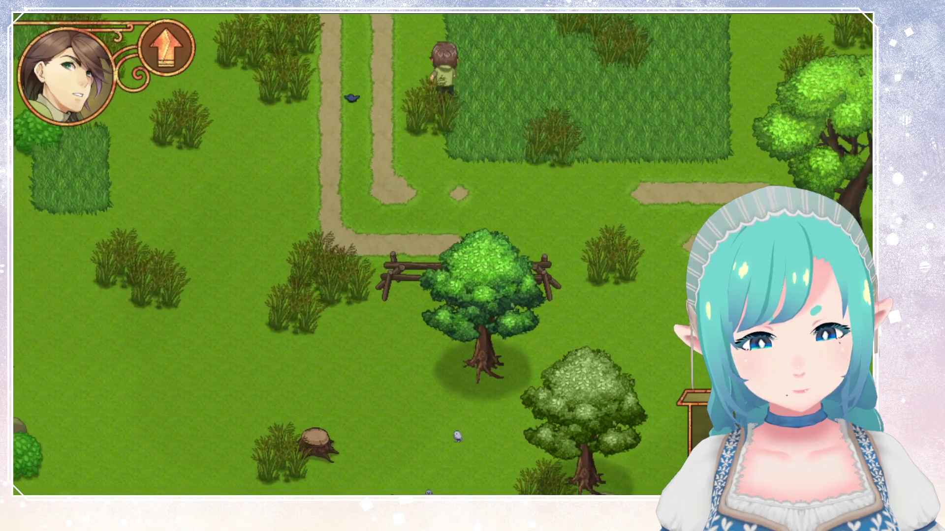
key("Up")
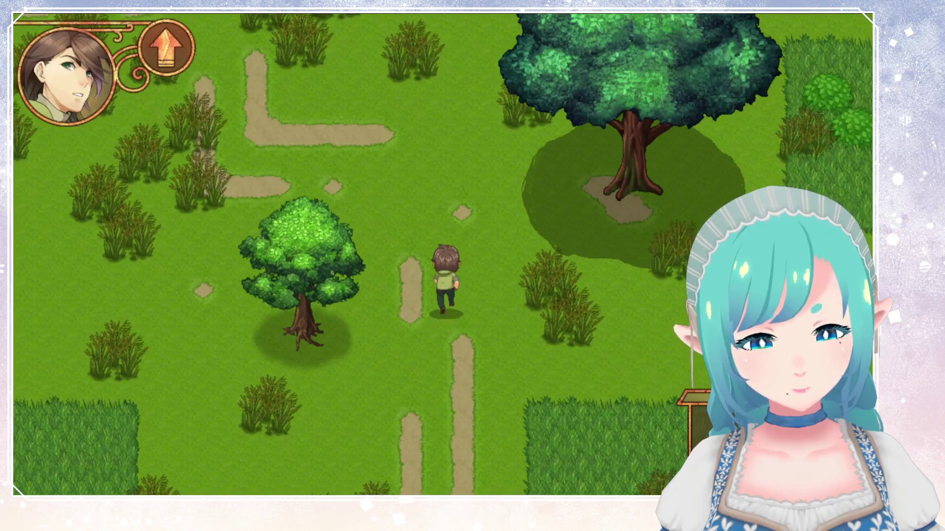
key("Left")
key("Up")
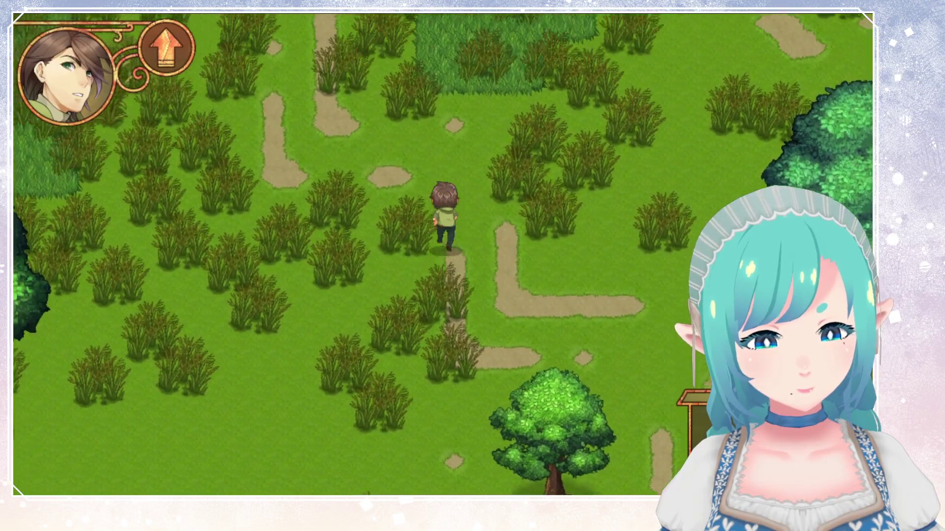
key("Left")
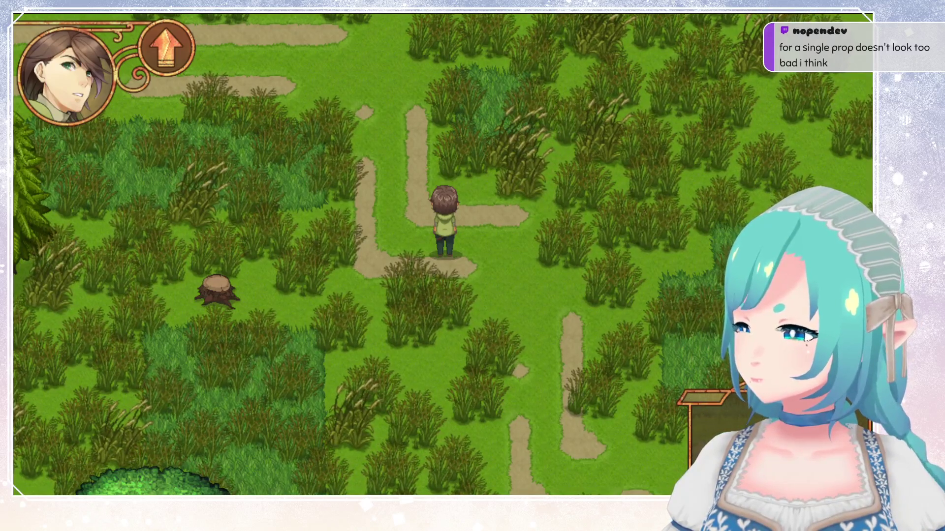
key("Escape")
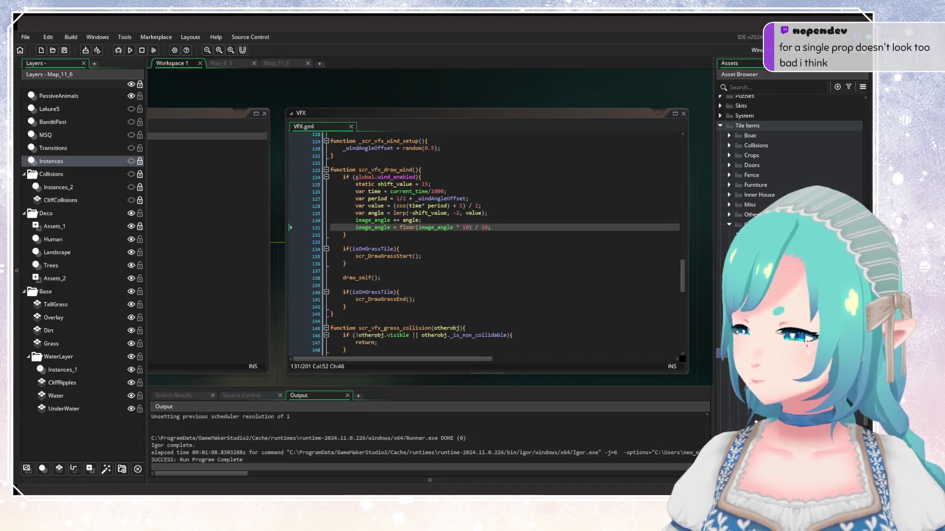
Step: Delete the floor(image_angle * 10) / 10 rounding statement on line 131 of VFX.gml
left_click(401, 249)
left_click(489, 227)
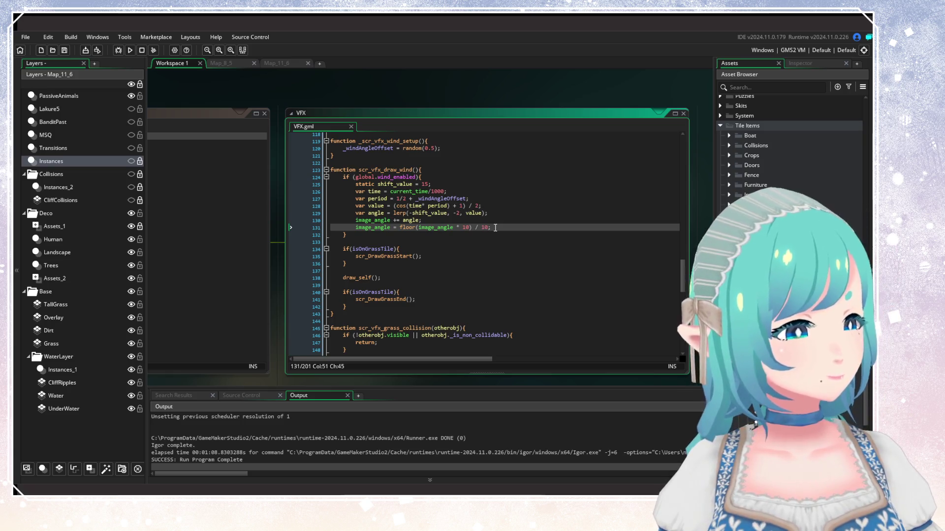
left_click(503, 228)
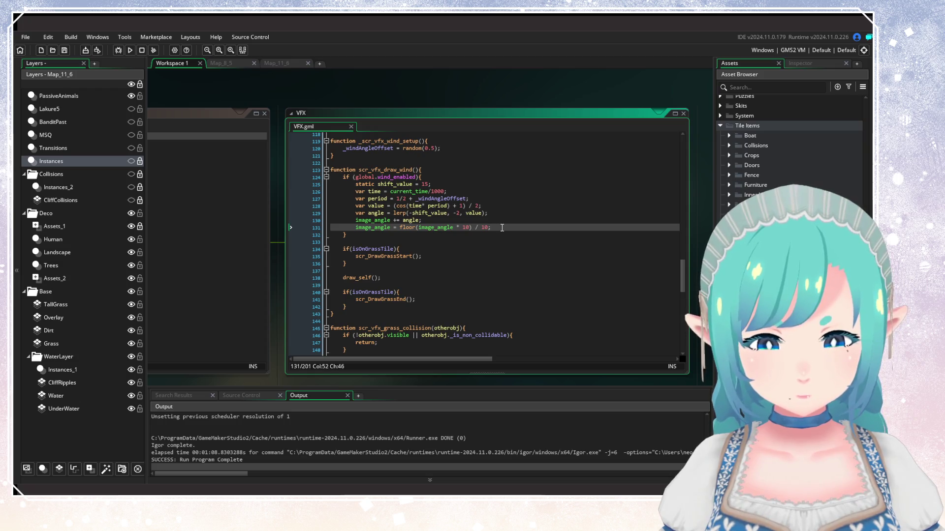
left_click(469, 228)
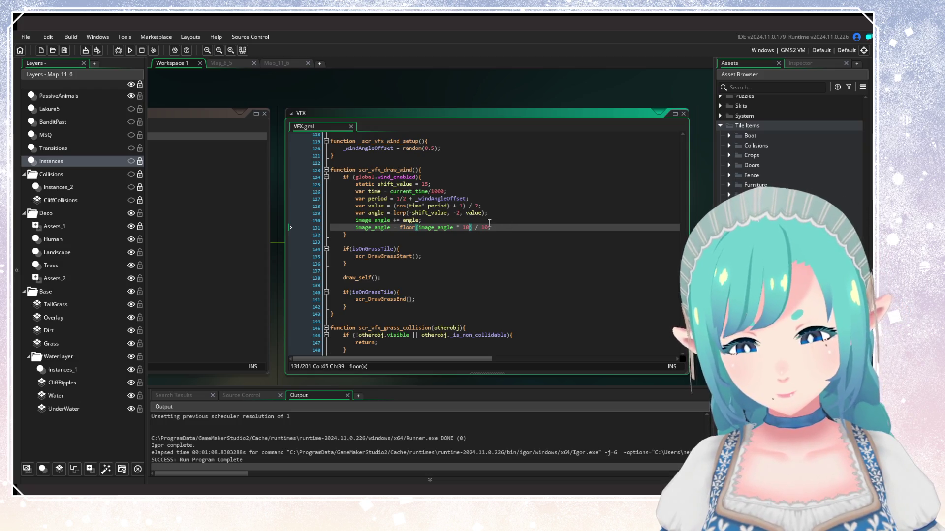
left_click(488, 226)
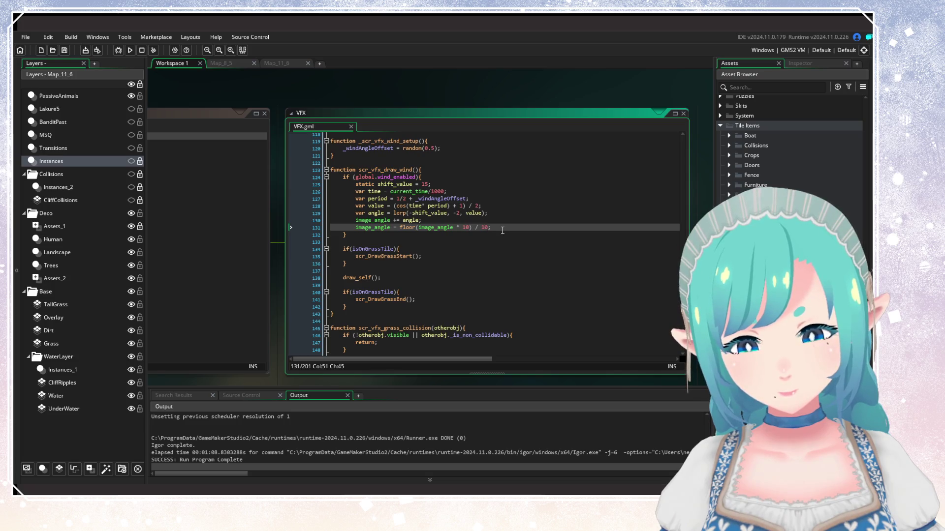
key("ctrl+shift+Left")
key("ctrl+shift+Left")
key("ctrl+shift+Left")
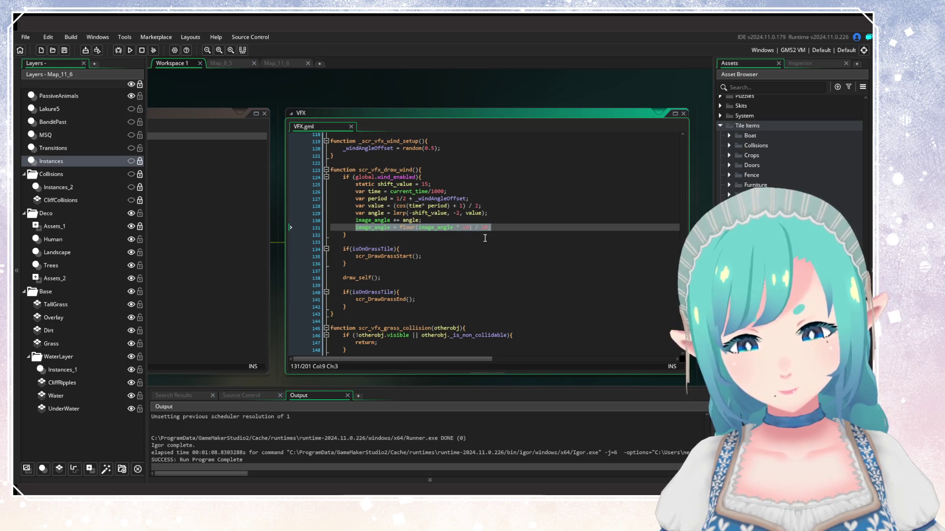
key("BackSpace")
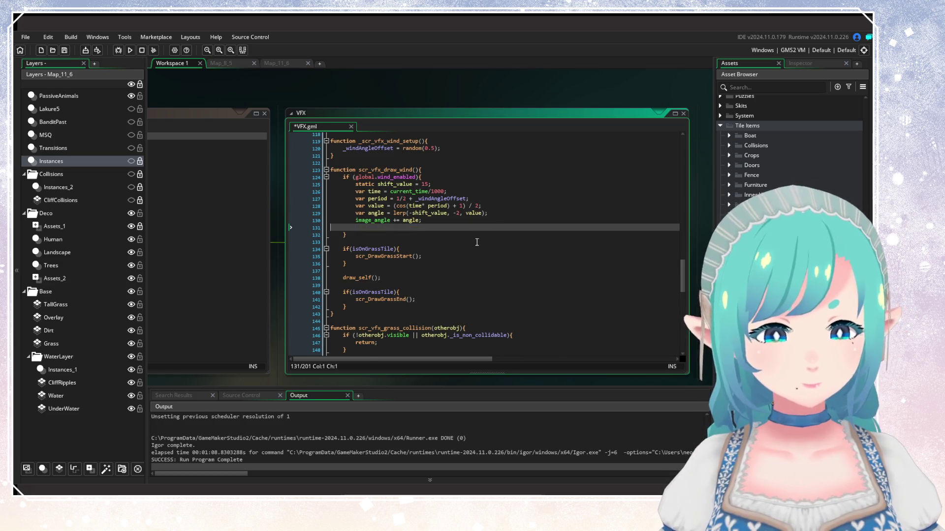
Step: Remove the empty line 131, save VFX.gml, and open a blank line after the grass-start block
key("BackSpace")
key("ctrl+s")
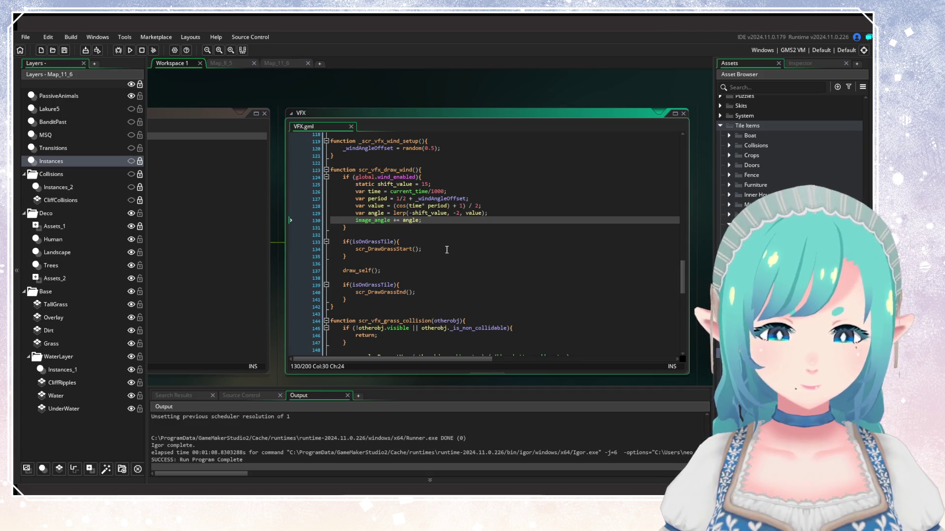
left_click(419, 261)
key("Return")
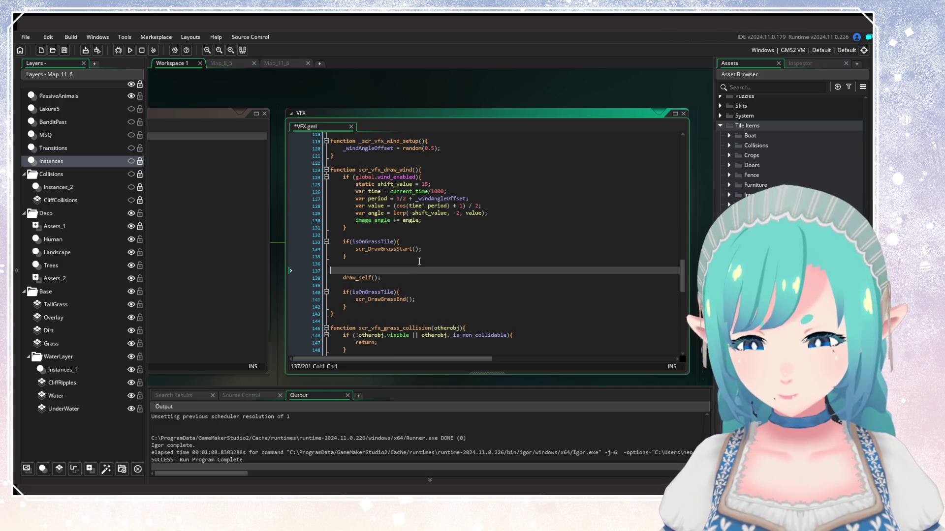
key("Up")
Step: On an indented line above draw_self(), insert draw_sprite_pos() from the autocomplete suggestions
key("Return")
key("Tab")
type("raw_")
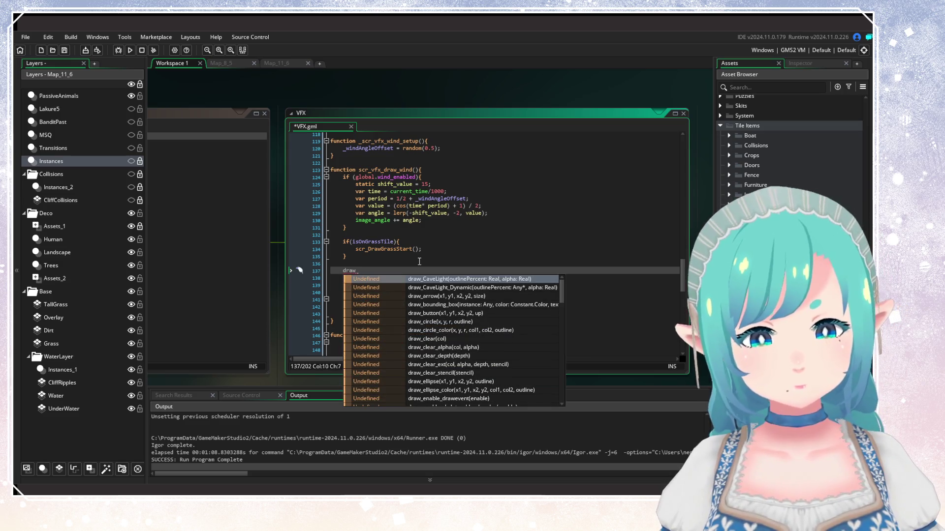
key("Down")
key("Down")
key("Down")
key("Down")
key("Down")
key("Down")
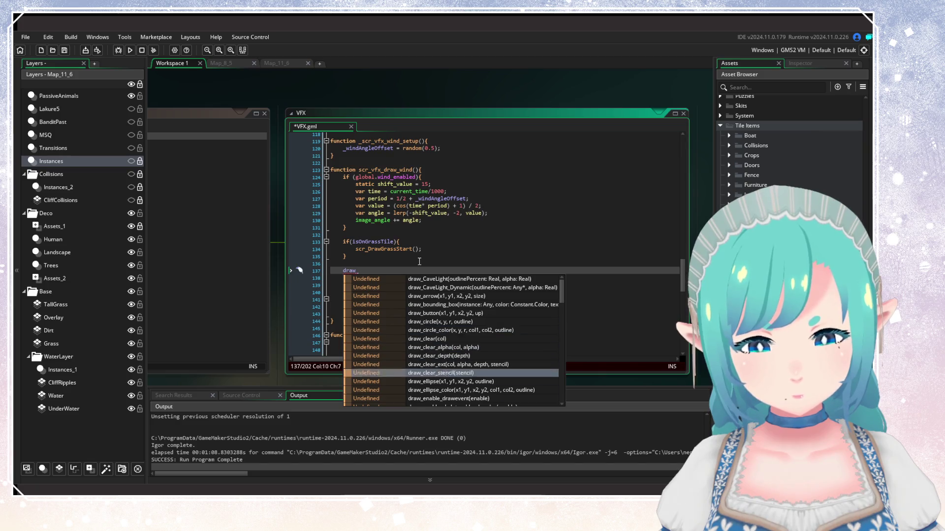
key("Down")
key("Down")
key("Down")
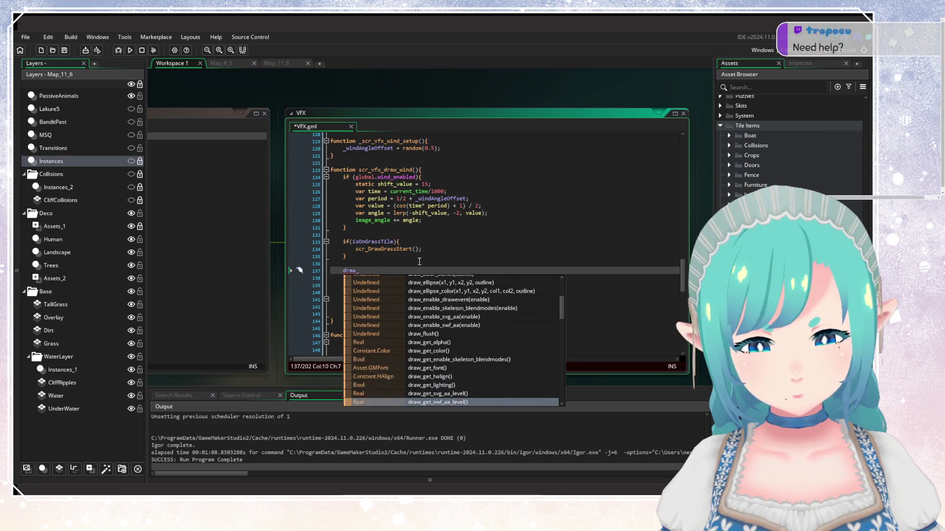
type("sprite_")
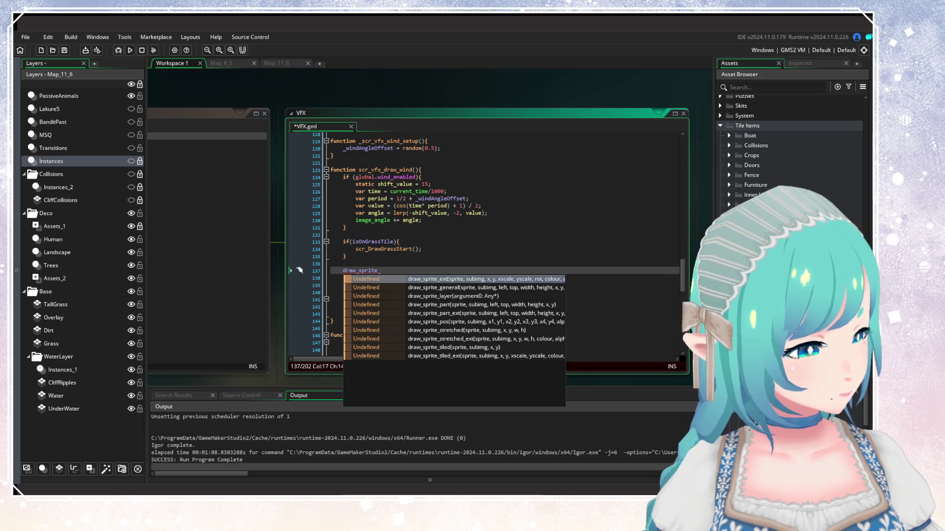
key("Down")
key("Down")
key("Down")
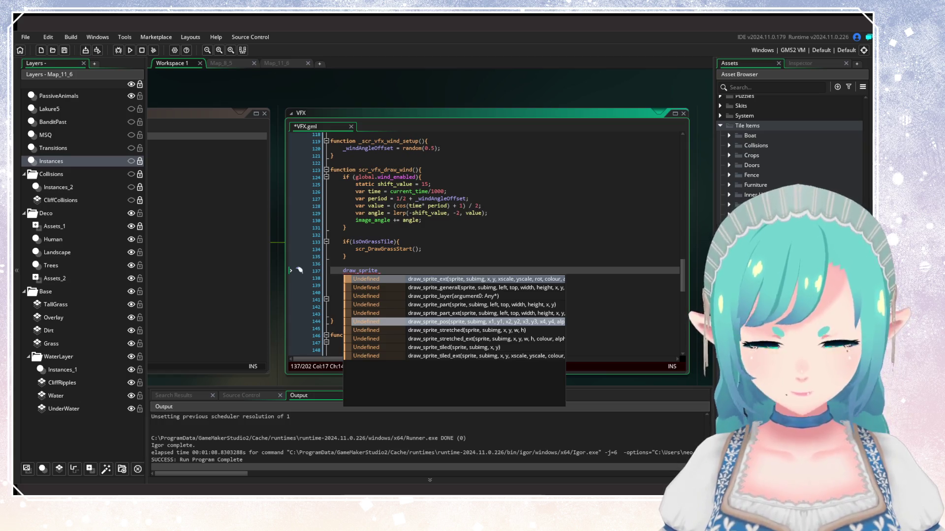
left_click(464, 324)
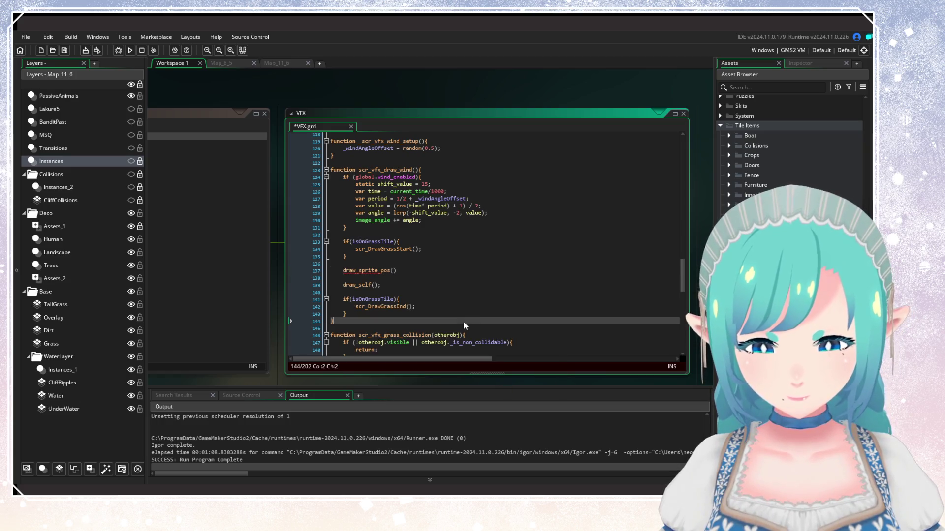
Step: Replace draw_sprite_pos() with a trial draw_sprite, then delete that unfinished line above draw_self()
left_click(379, 272)
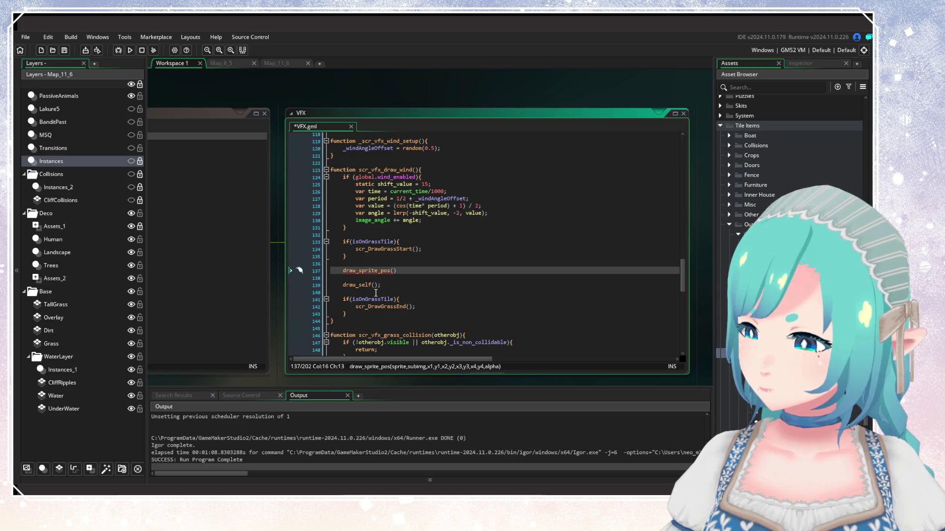
left_click_drag(401, 272, 330, 276)
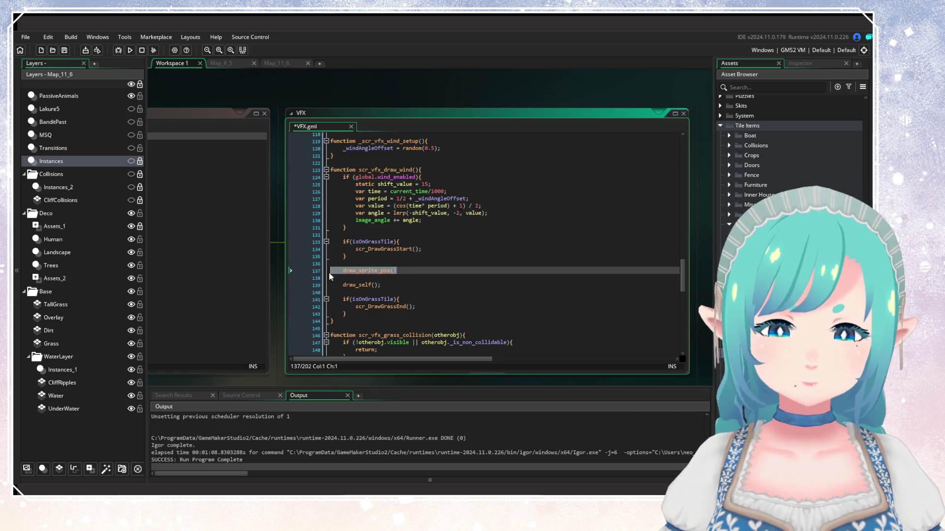
key("Tab")
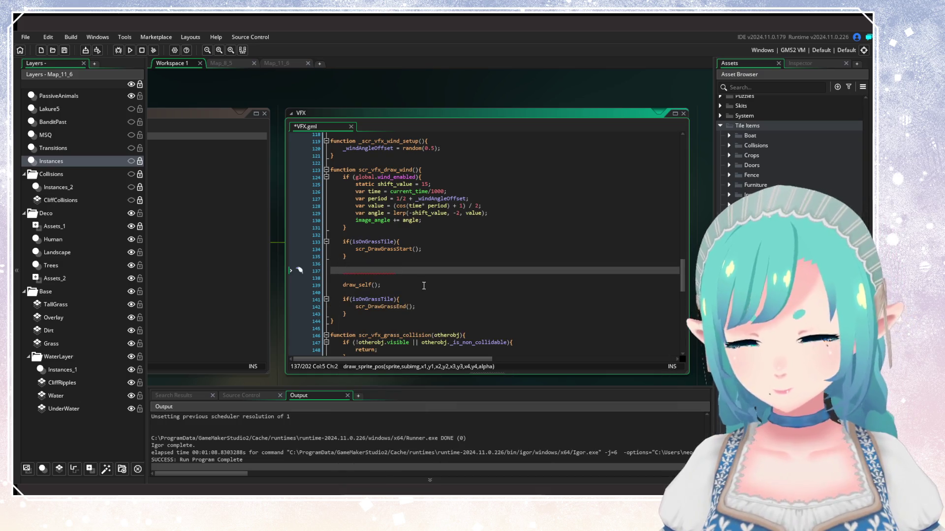
type("draw")
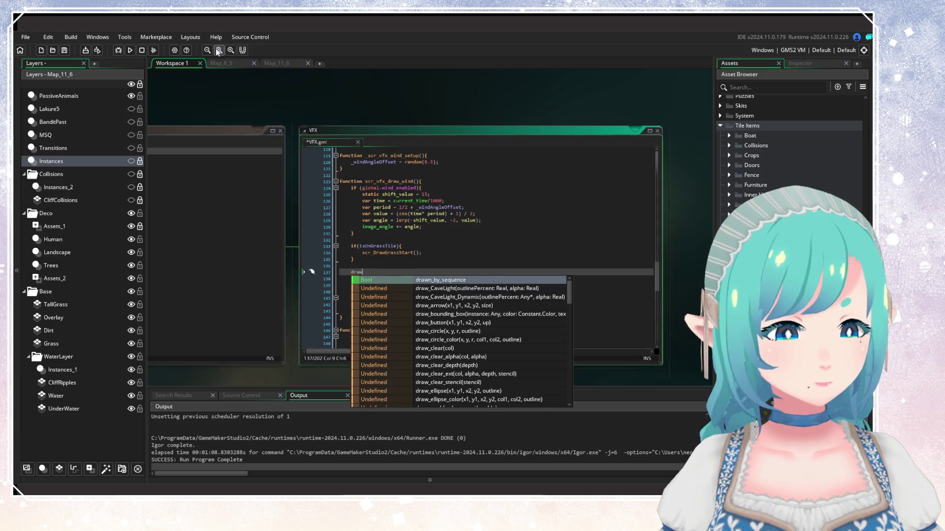
left_click(383, 257)
left_click(383, 255)
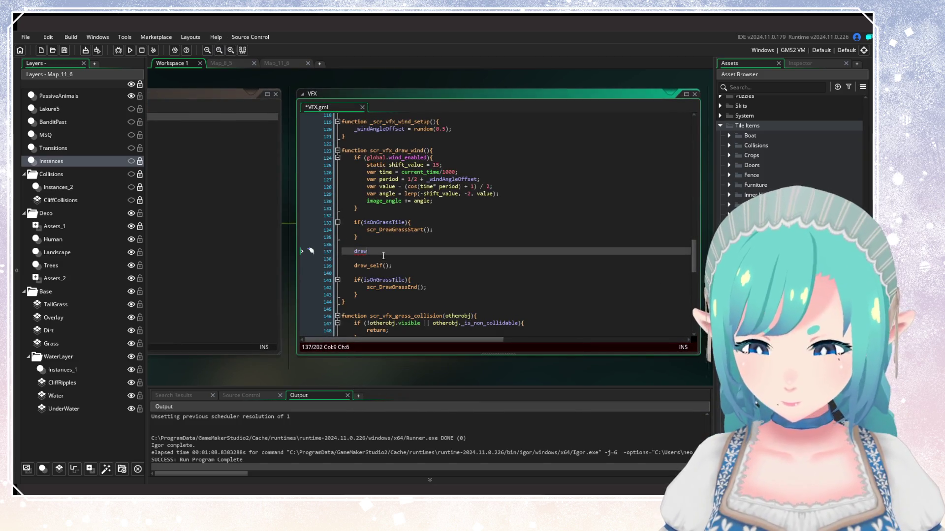
type("_sprite")
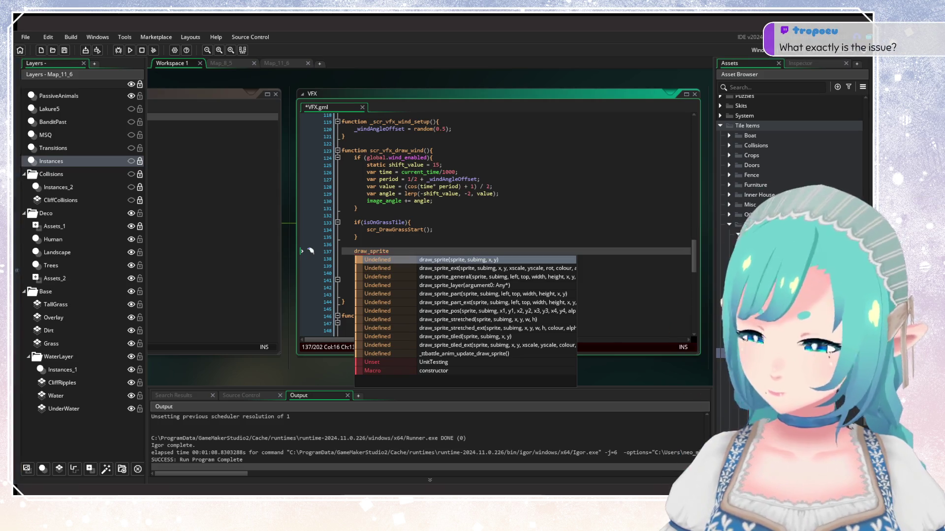
left_click(356, 251)
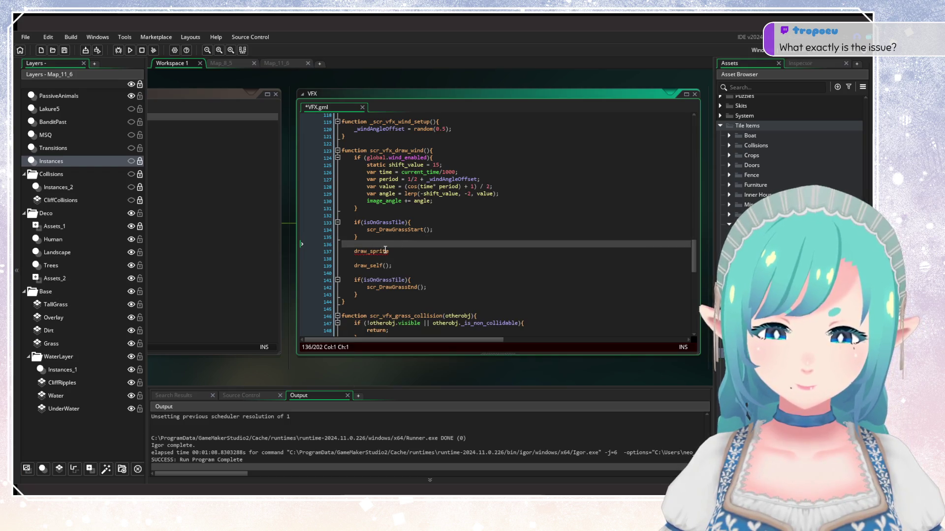
key("BackSpace")
key("BackSpace")
key("BackSpace")
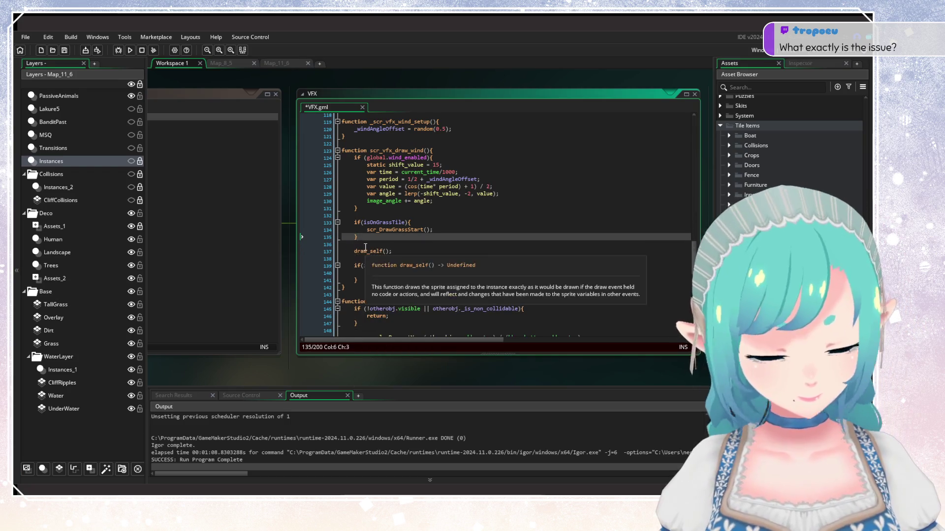
Step: Save and run the project so Gataela starts at its 0.7.3 title screen
left_click(130, 50)
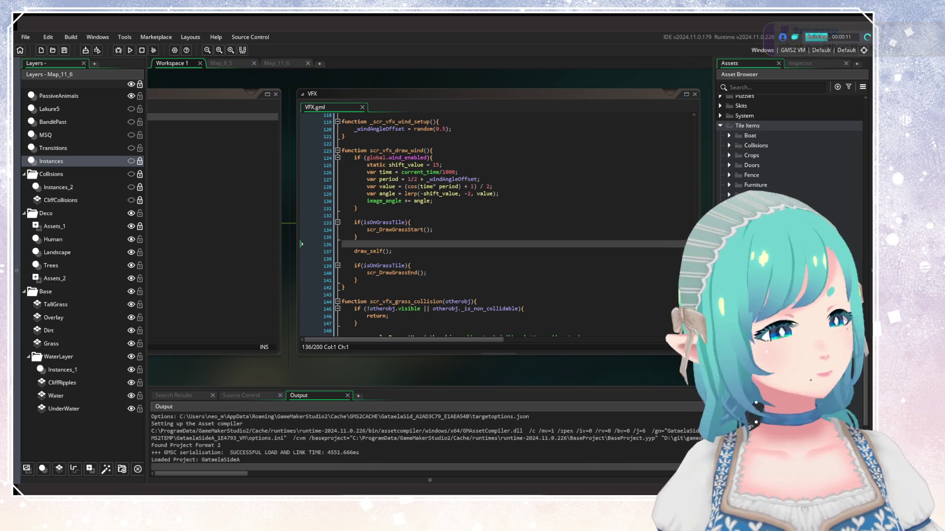
left_click(385, 221)
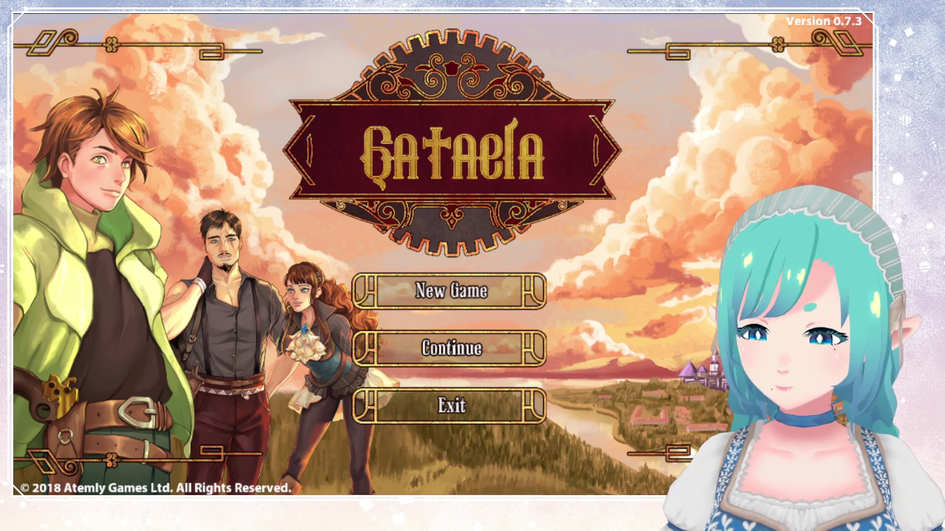
Step: Continue the saved game and walk the hero up and left across the meadow
key("Down")
key("Return")
key("Return")
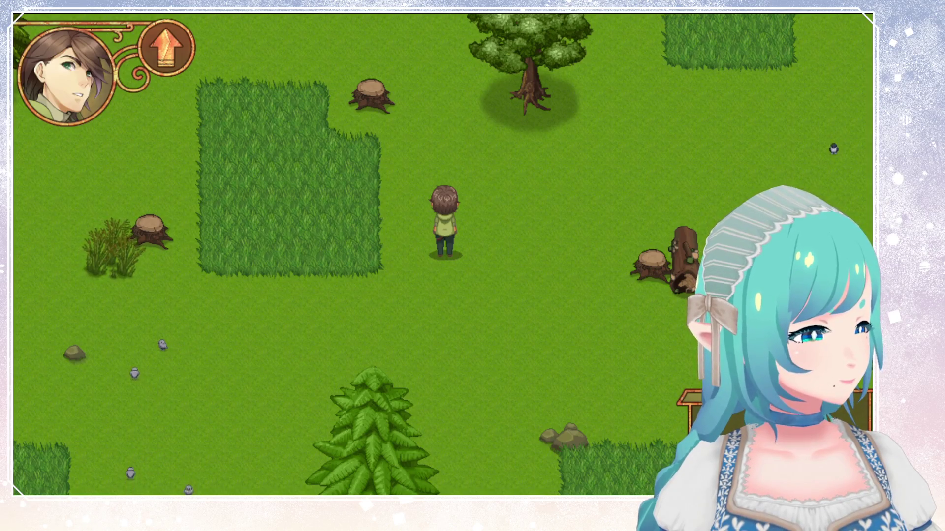
key("Up")
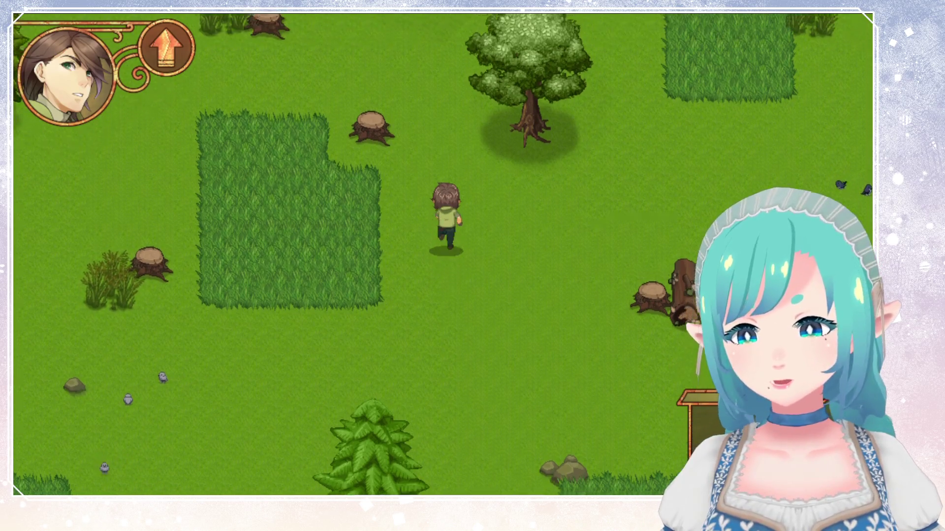
key("Up")
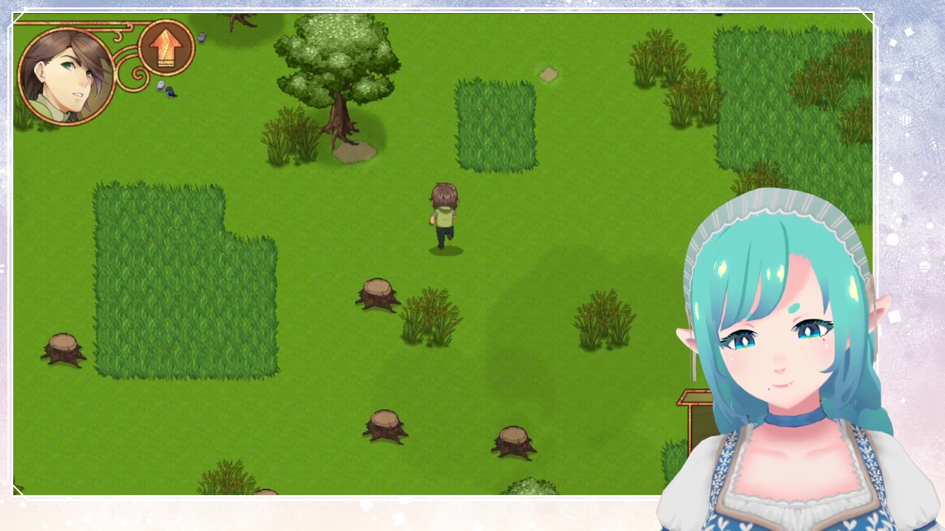
key("Up")
key("Left")
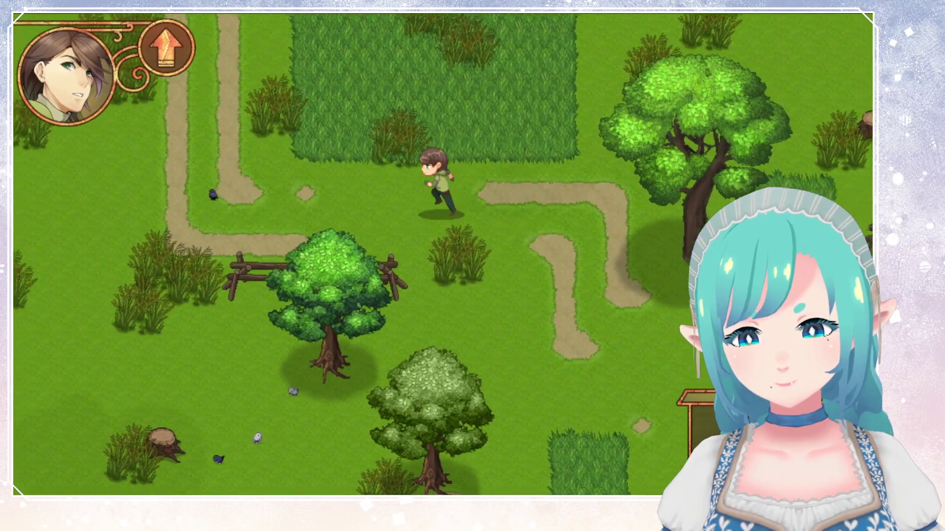
Step: Head north into the next map and run up-left through the tall grass, stopping facing down
key("Up")
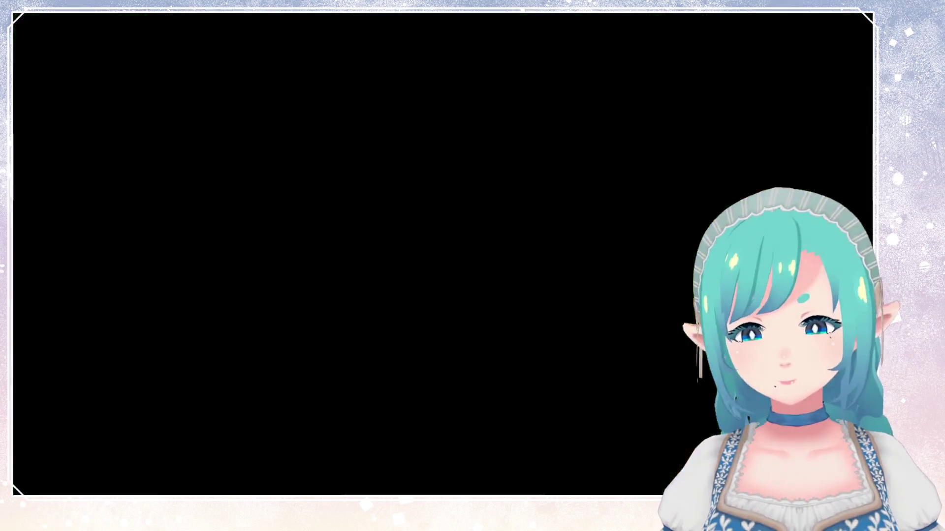
key("Up")
key("Left")
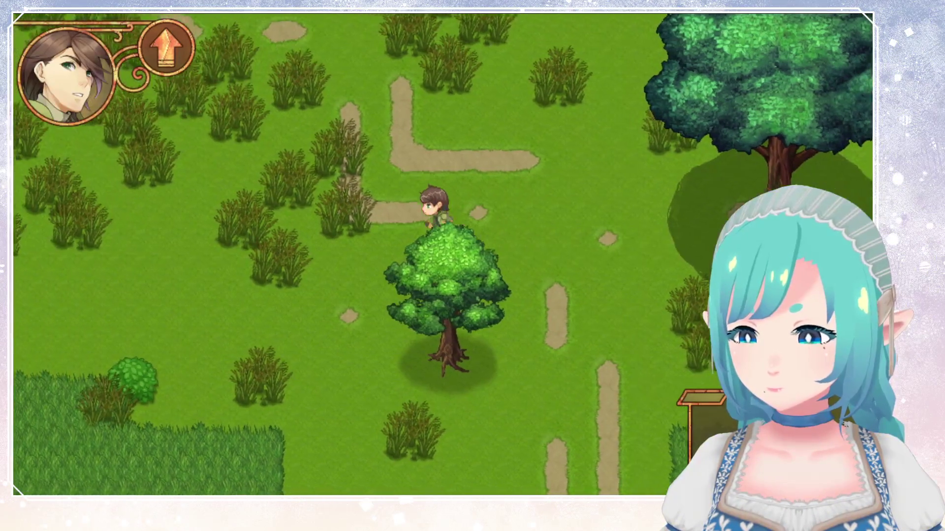
key("Up")
key("Left")
key("Up")
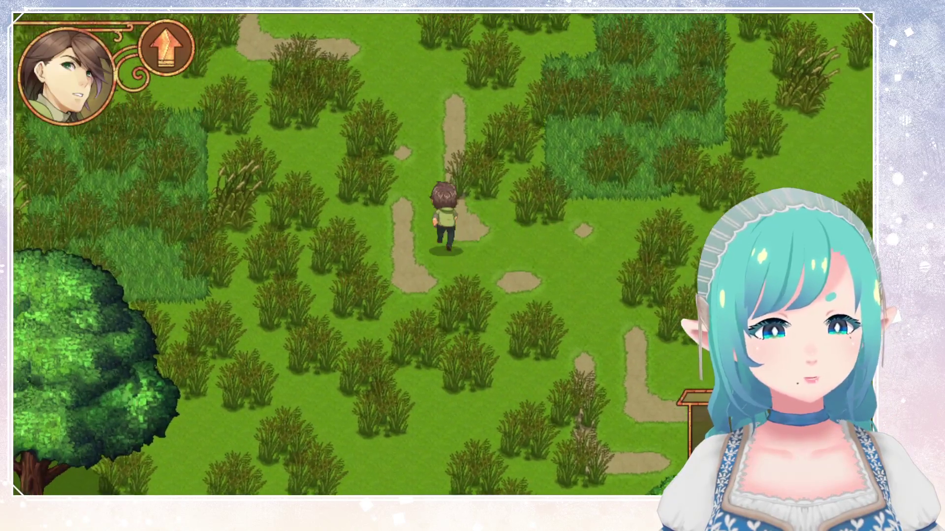
key("Left")
key("Down")
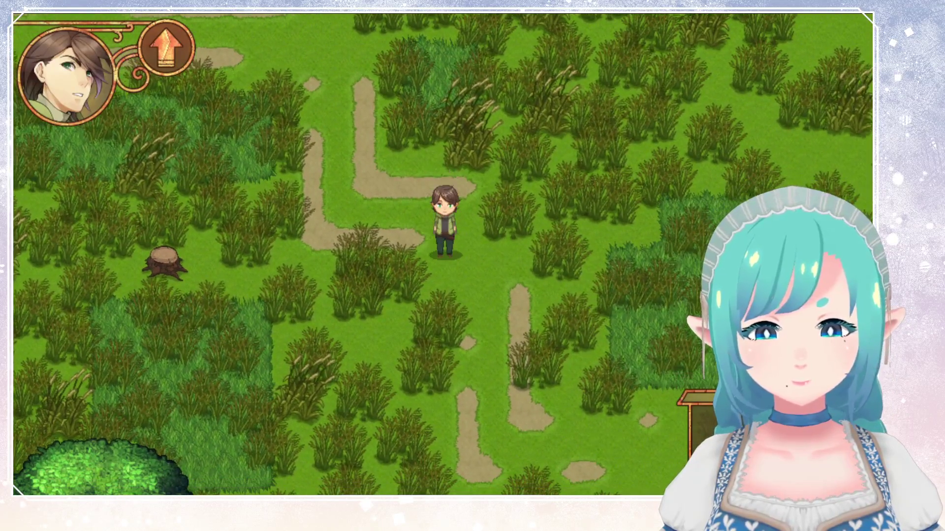
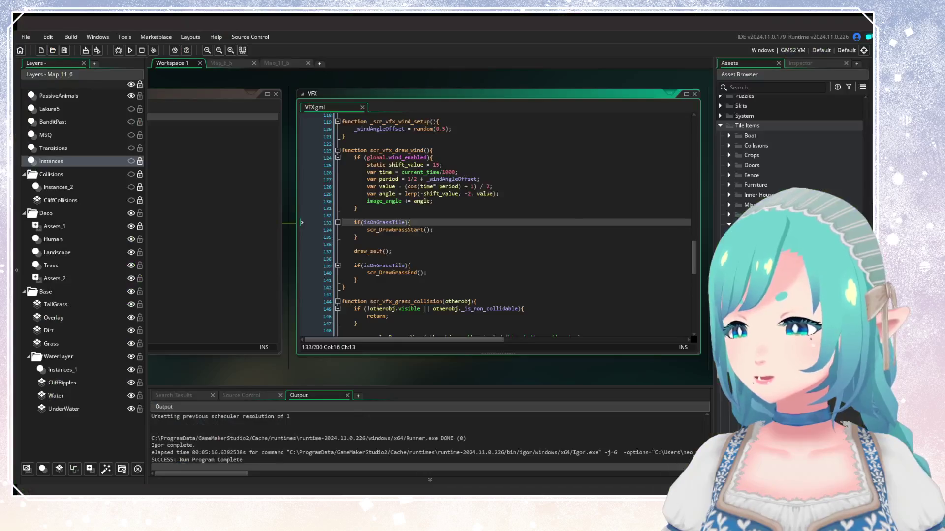
Step: Scroll through the VFX.gml script around the draw_self line
left_click(425, 252)
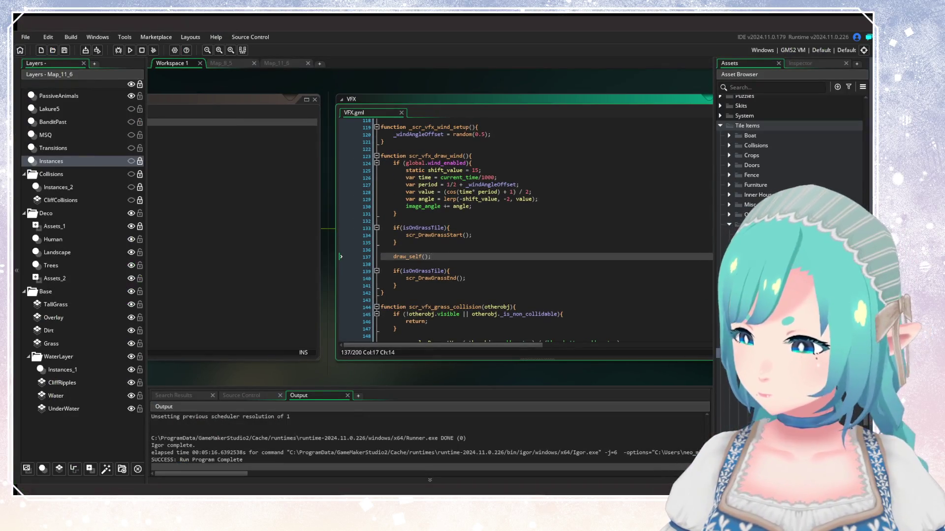
scroll(718, 137, "up", 5)
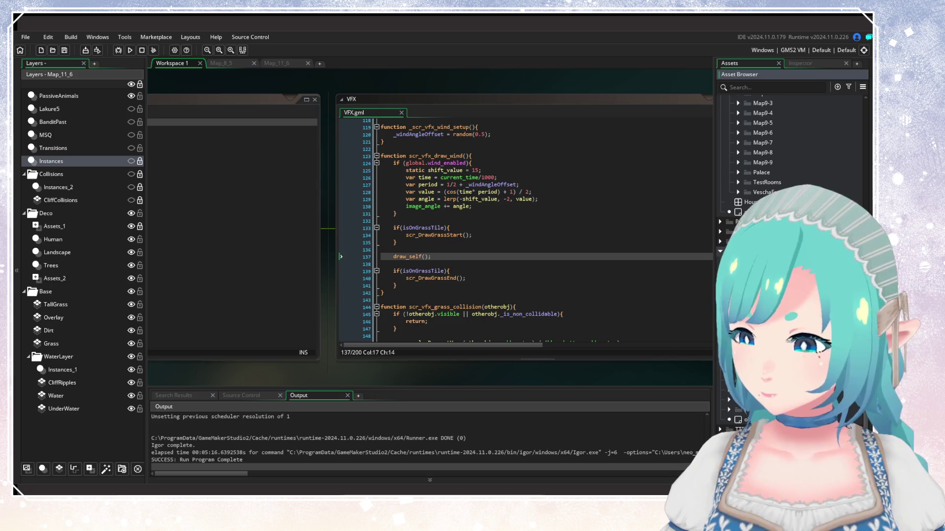
scroll(788, 147, "up", 5)
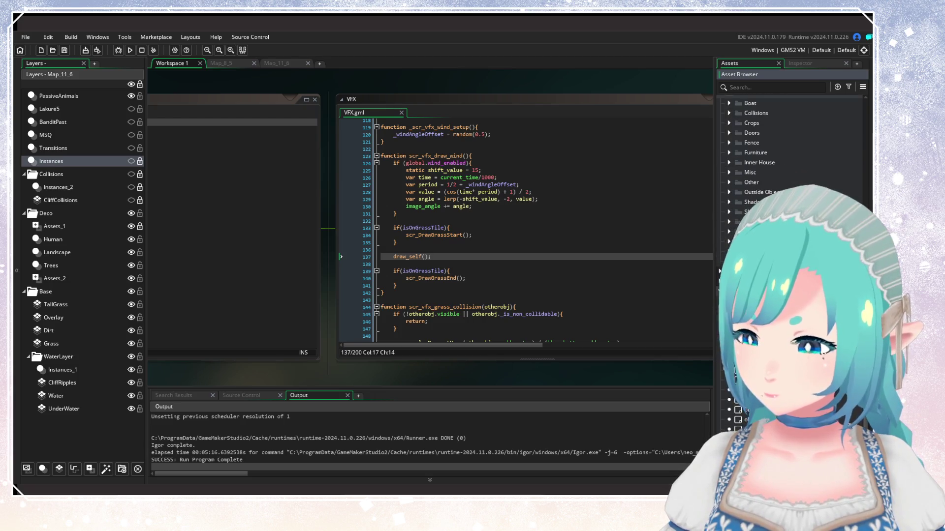
scroll(788, 147, "down", 1)
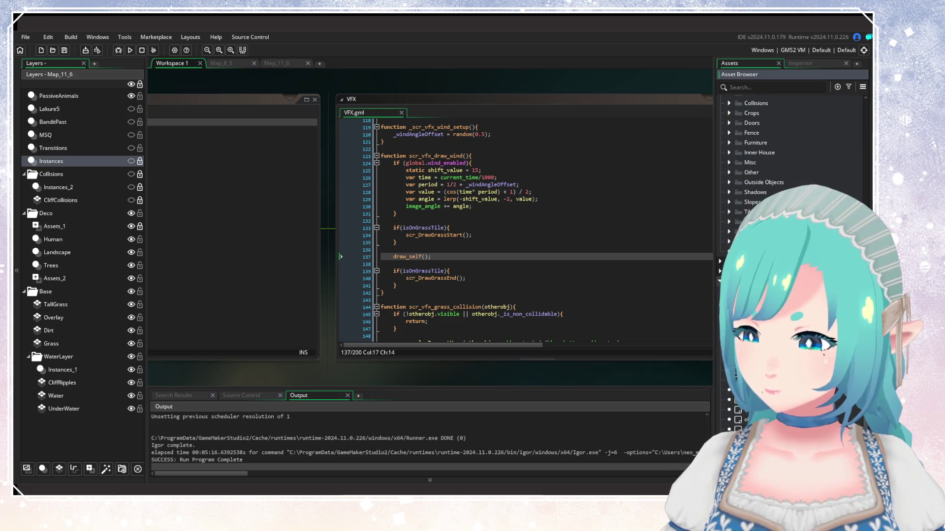
scroll(787, 148, "up", 1)
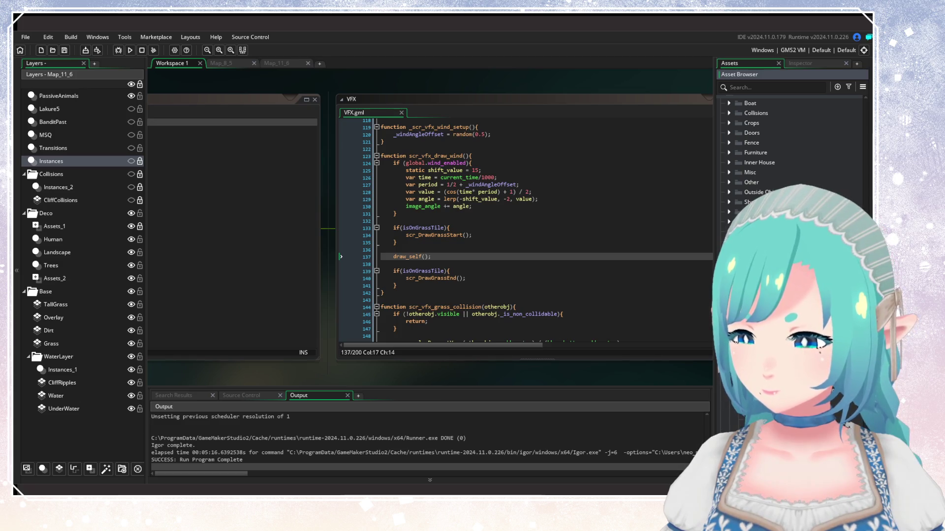
scroll(787, 148, "down", 9)
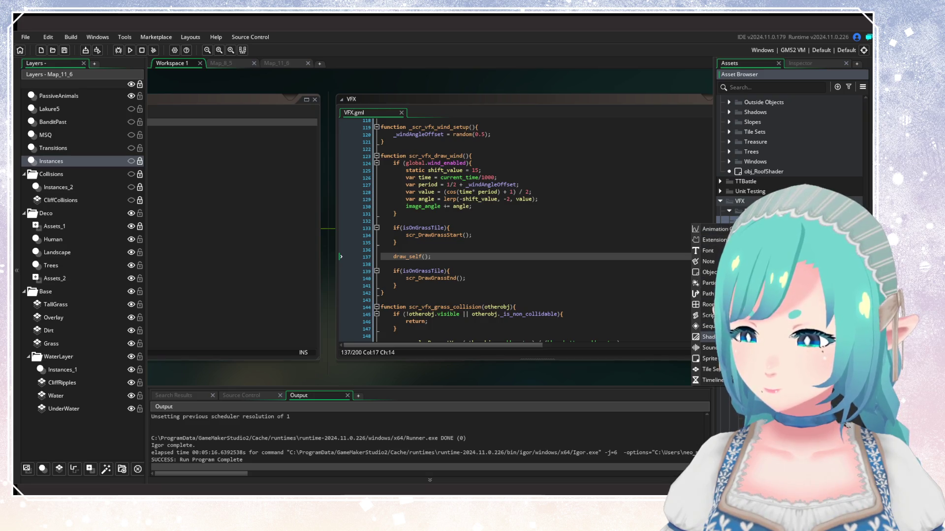
Step: Create a new shader named shader_Wind and glance at its fragment and vertex code
left_click(709, 337)
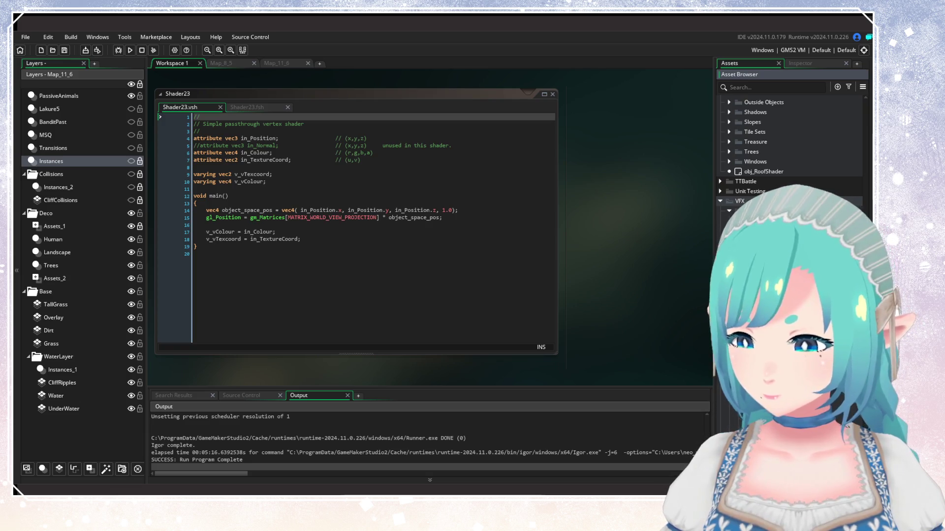
key("Return")
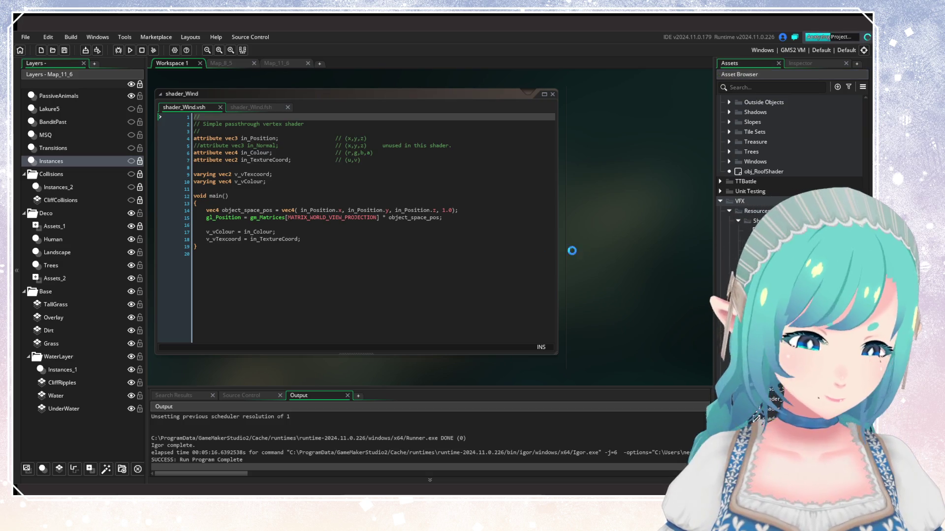
left_click(251, 106)
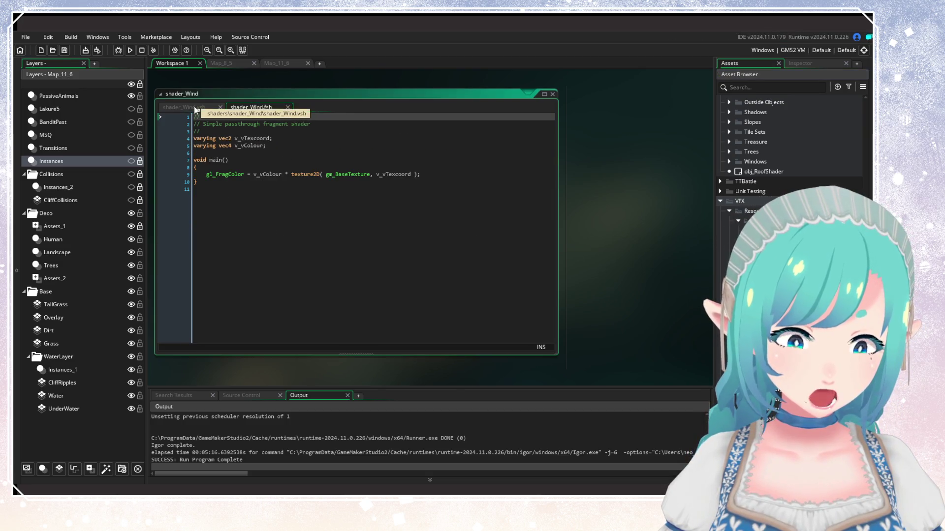
left_click(194, 108)
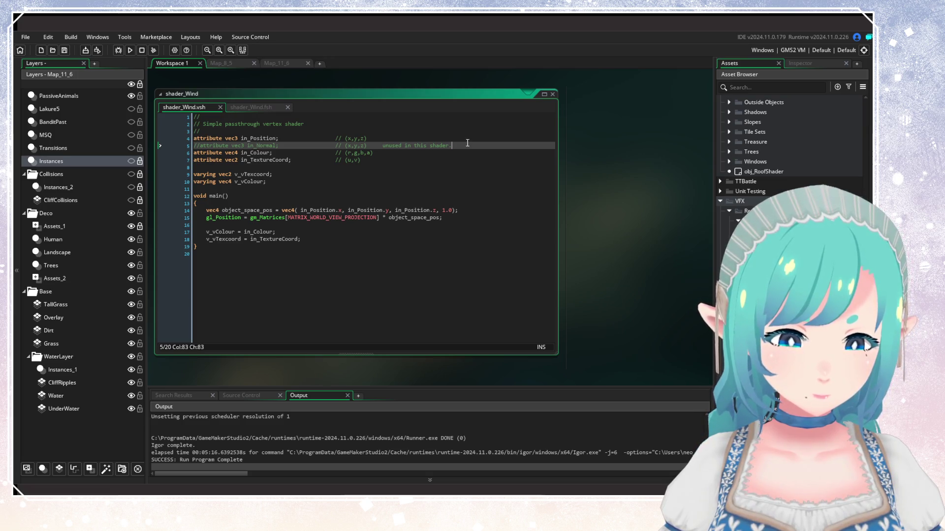
Step: Read through the vertex shader's attribute and varying declarations above main
left_click(416, 168)
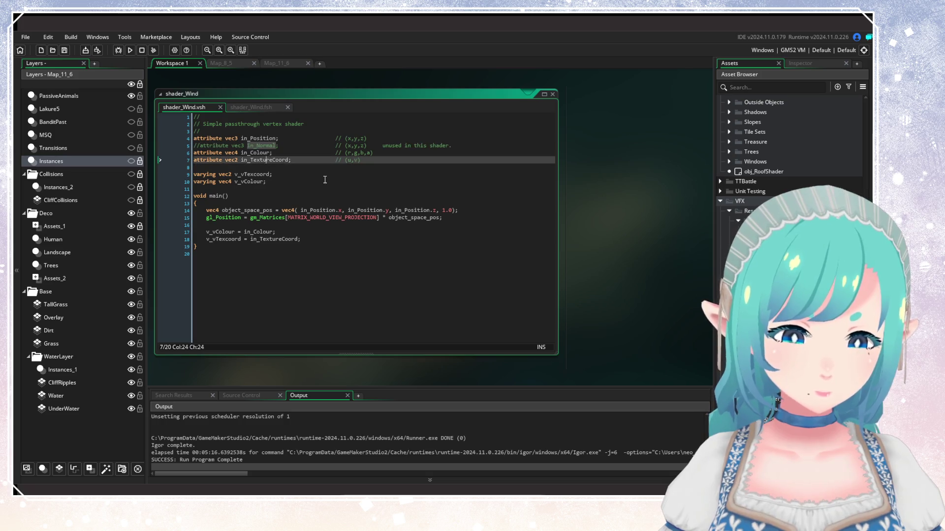
left_click(281, 174)
left_click(294, 187)
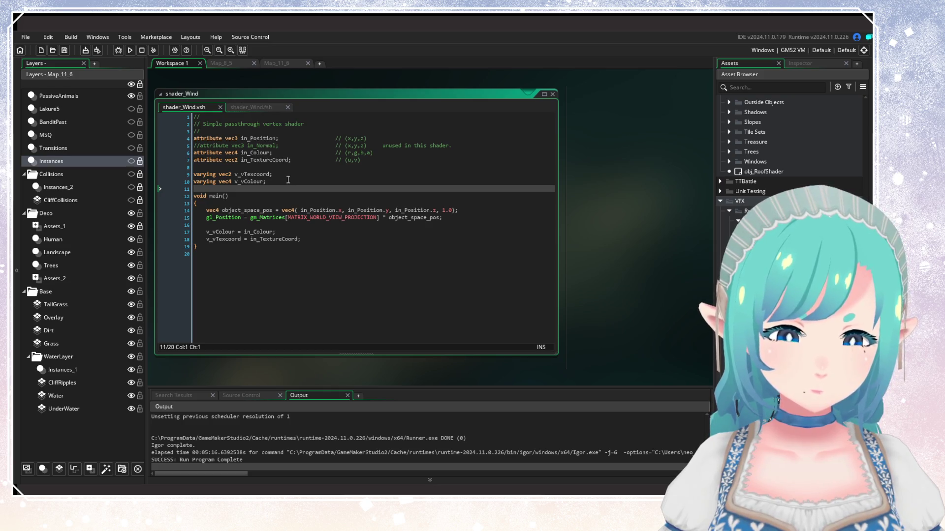
scroll(581, 295, "up", 2)
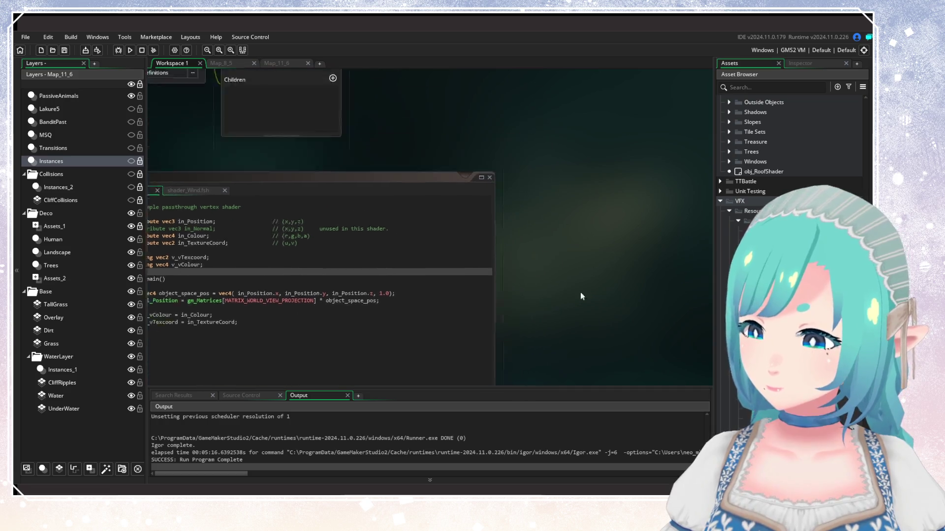
scroll(580, 292, "up", 10)
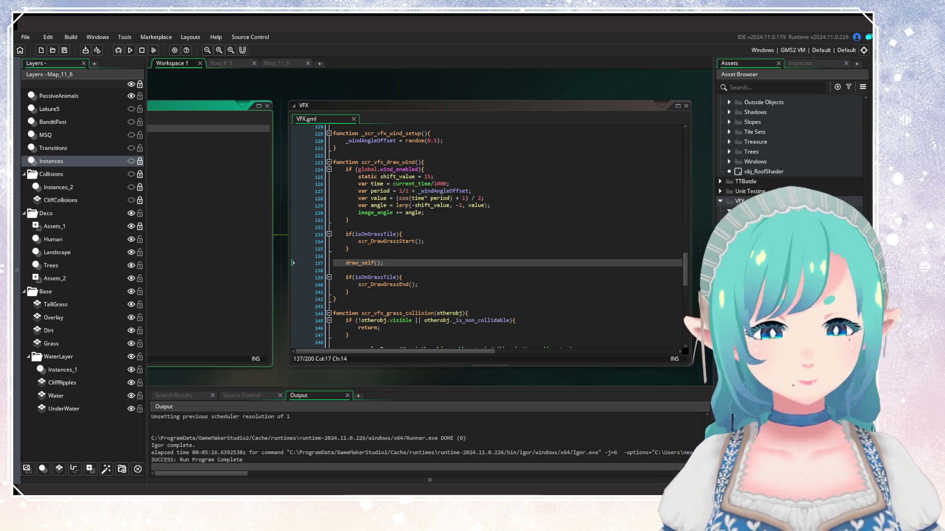
left_click(457, 213)
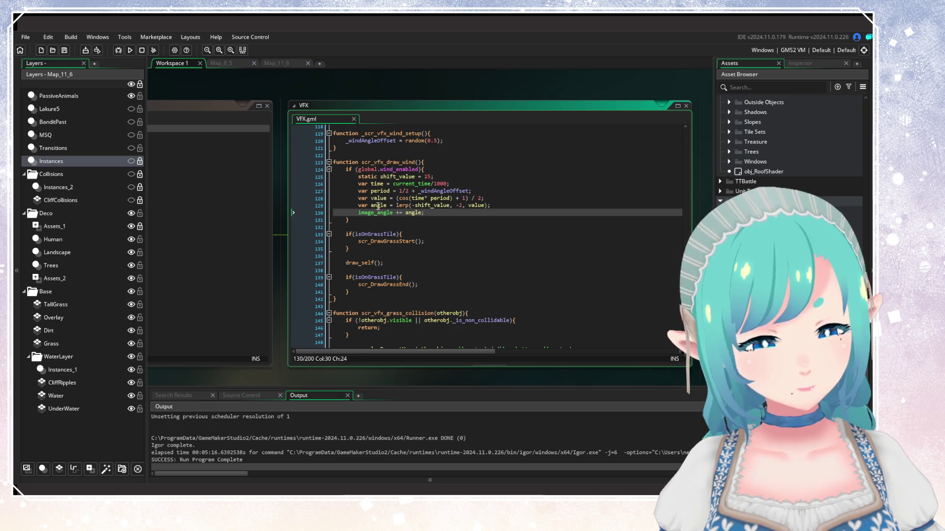
left_click(300, 270)
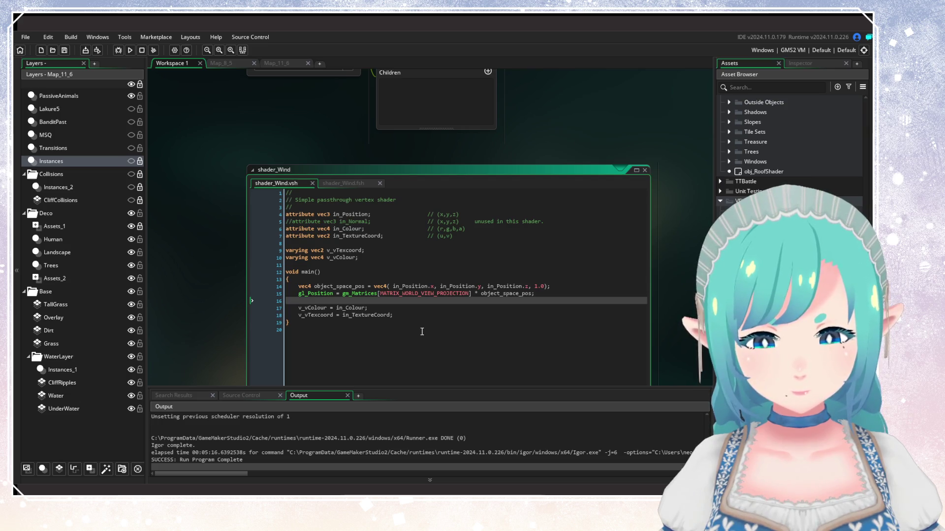
left_click(337, 315)
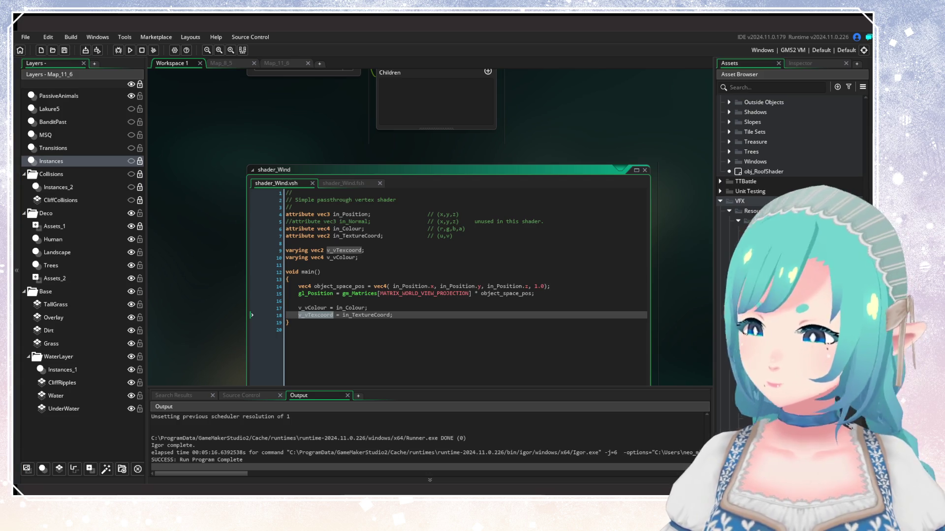
left_click(343, 183)
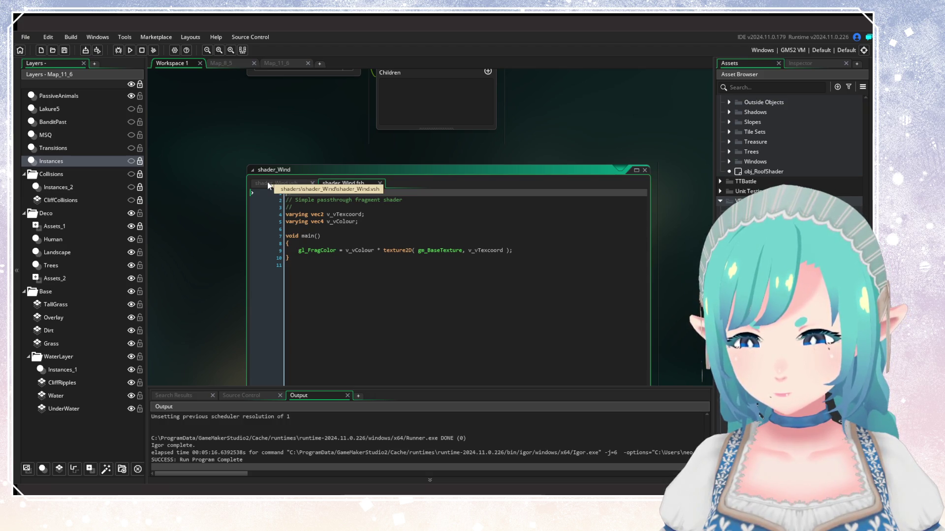
Step: Return to shader_Wind's vertex code and go to the in_TextureCoord attribute line
left_click(268, 184)
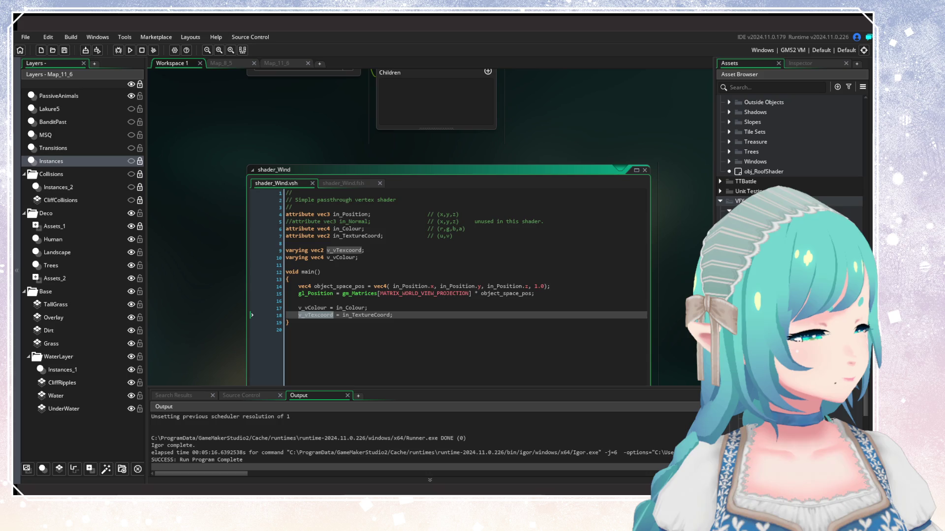
left_click(374, 236)
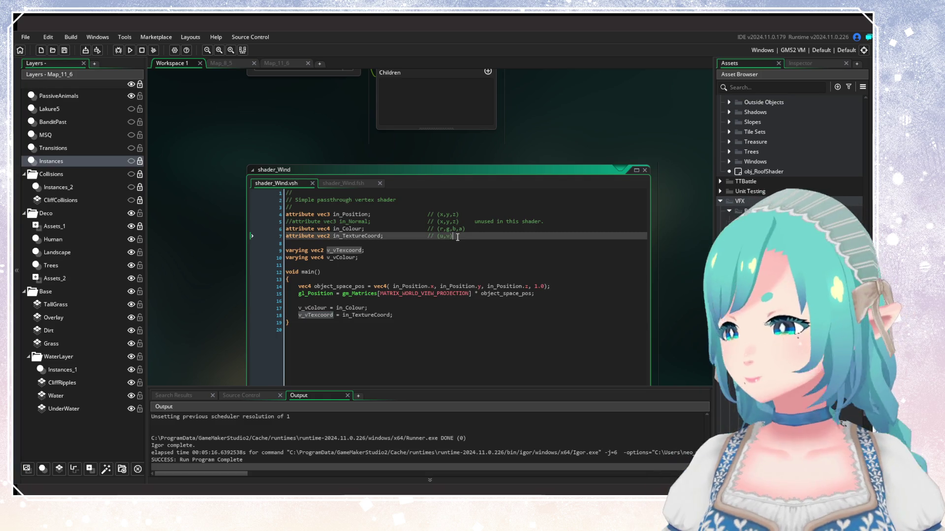
Step: Replace draw_self() with draw_sprite_pos(sprite_index, image_index, x - sprite_xoffset, ...)
left_click_drag(638, 144, 628, 157)
scroll(489, 279, "down", 5)
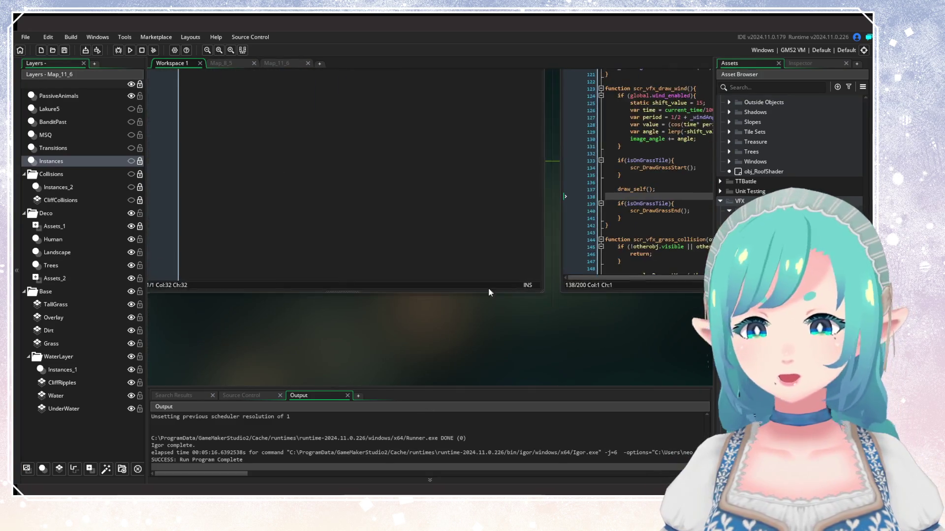
left_click(314, 297)
key("shift+End")
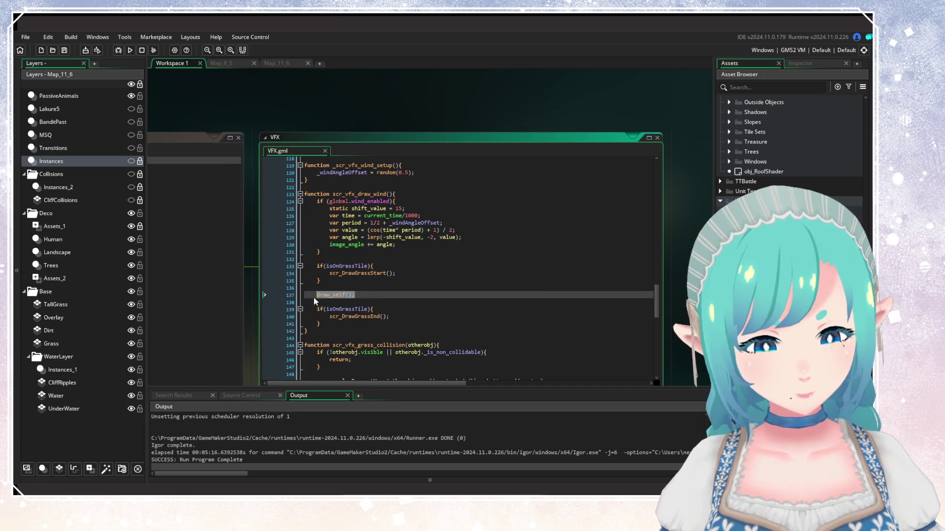
type("draw_sprite")
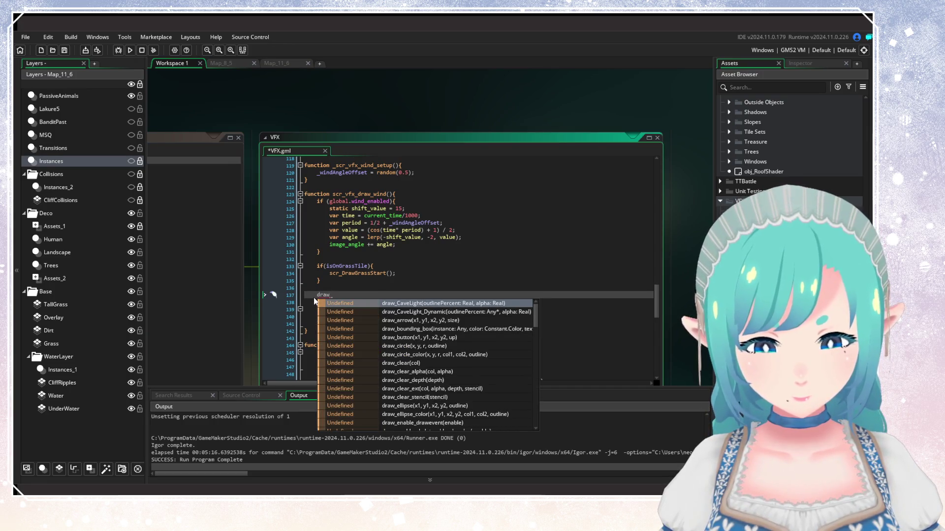
type("_po")
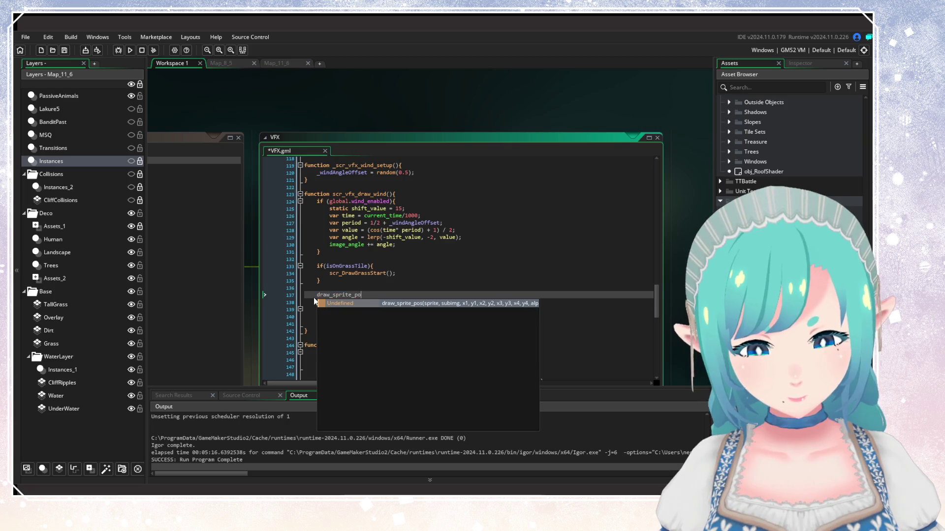
type("s(sprti")
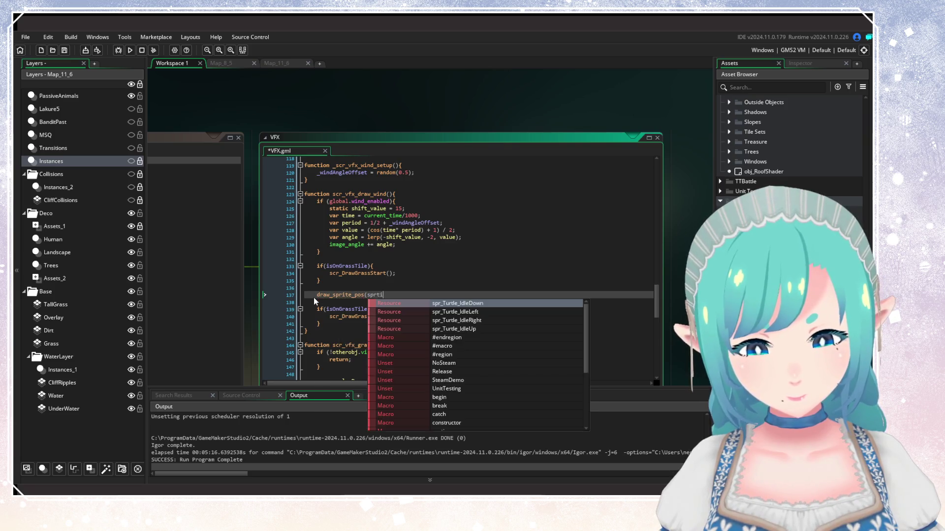
key("BackSpace")
key("BackSpace")
type("ite_index,")
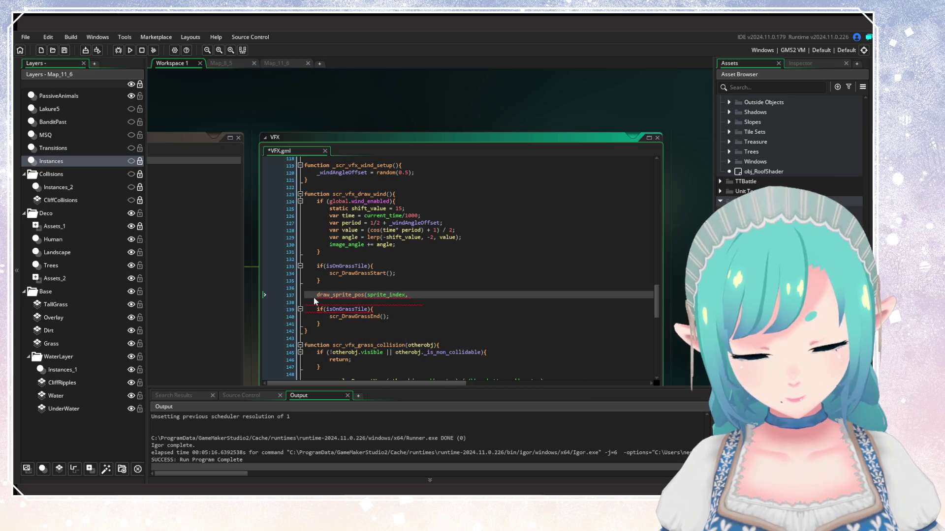
type(" image_index,")
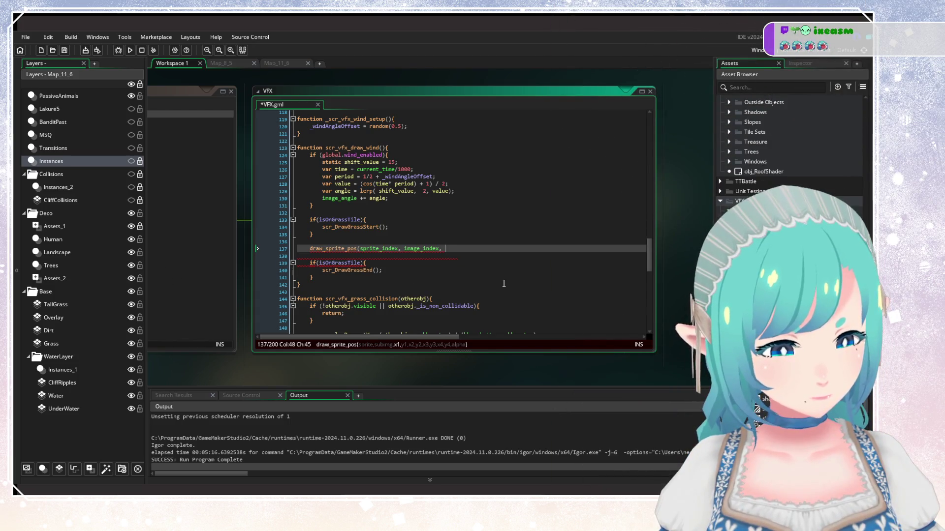
type("x - sprite_")
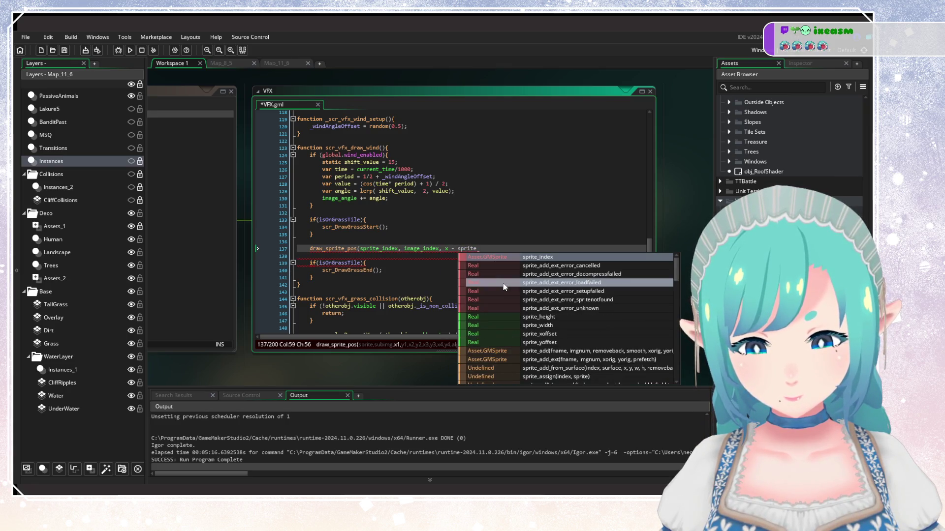
key("Down")
key("Down")
key("Down")
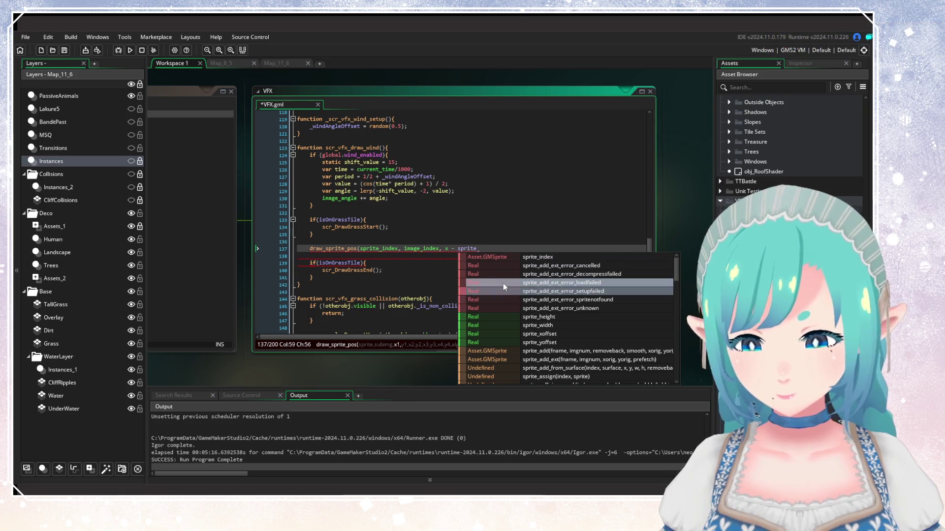
key("Down")
key("Down")
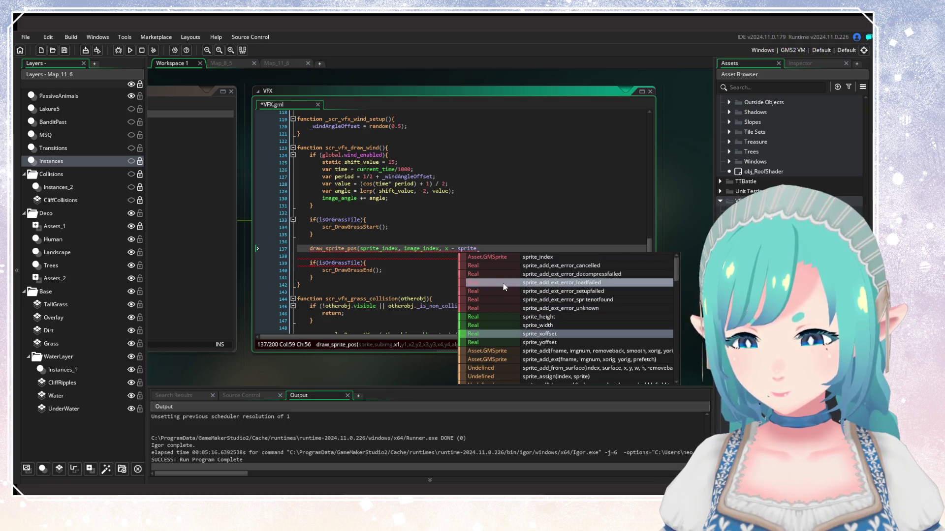
key("Return")
type(",")
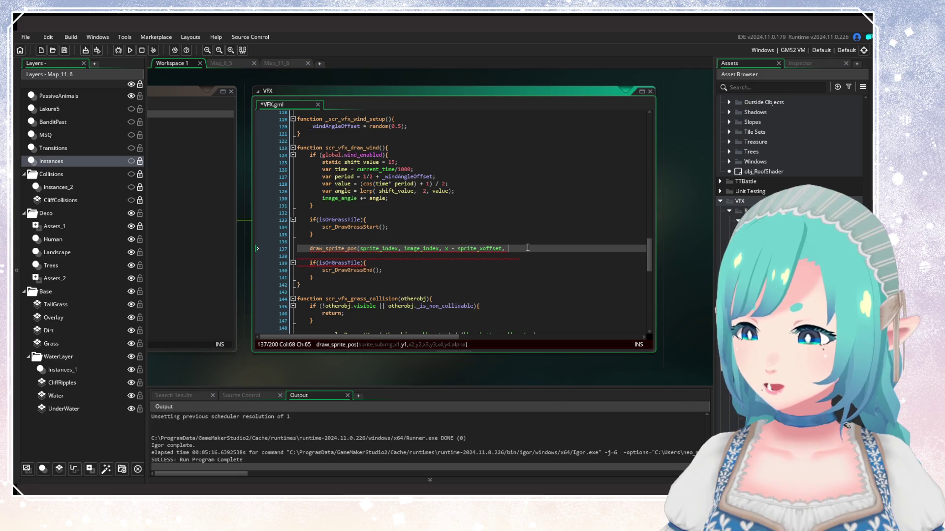
Step: Complete the first corner with y - sprite_yoffset and duplicate that line for the other corners
type("y")
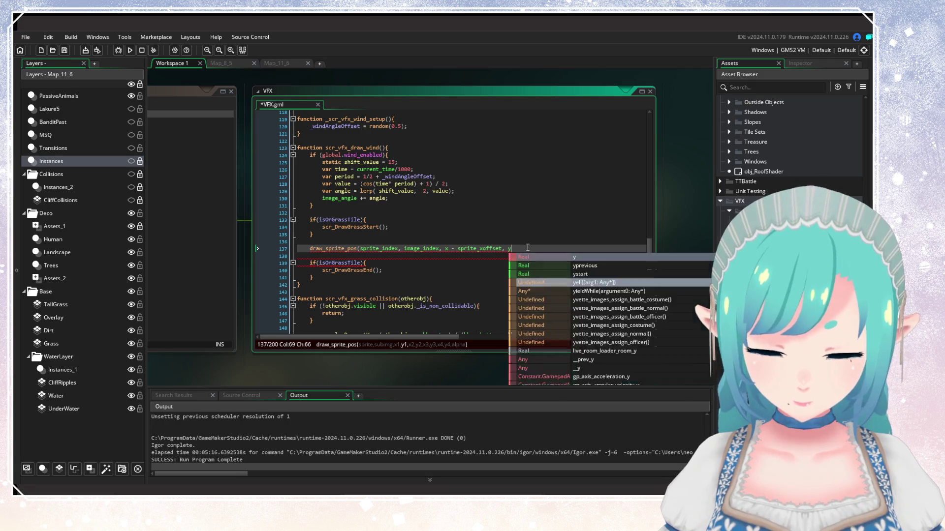
type(" - sprite_")
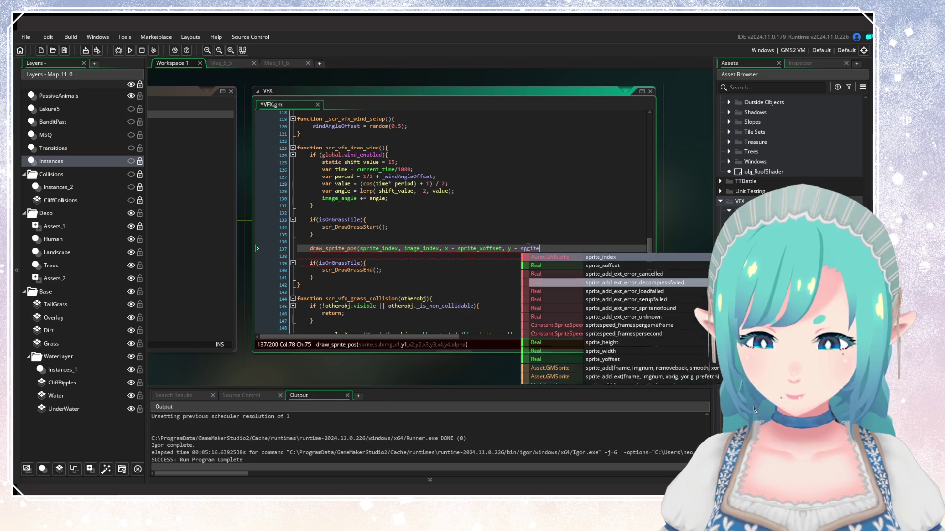
type("y")
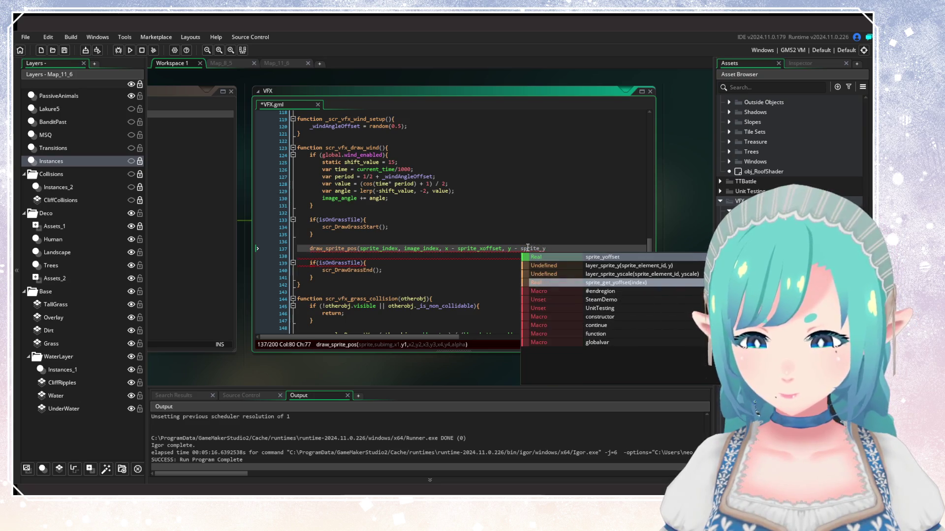
key("Return")
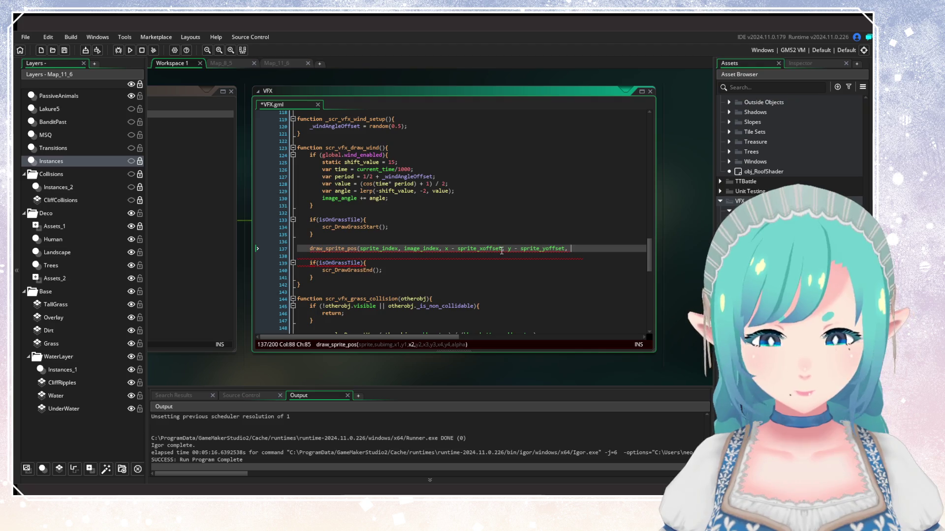
key("Return")
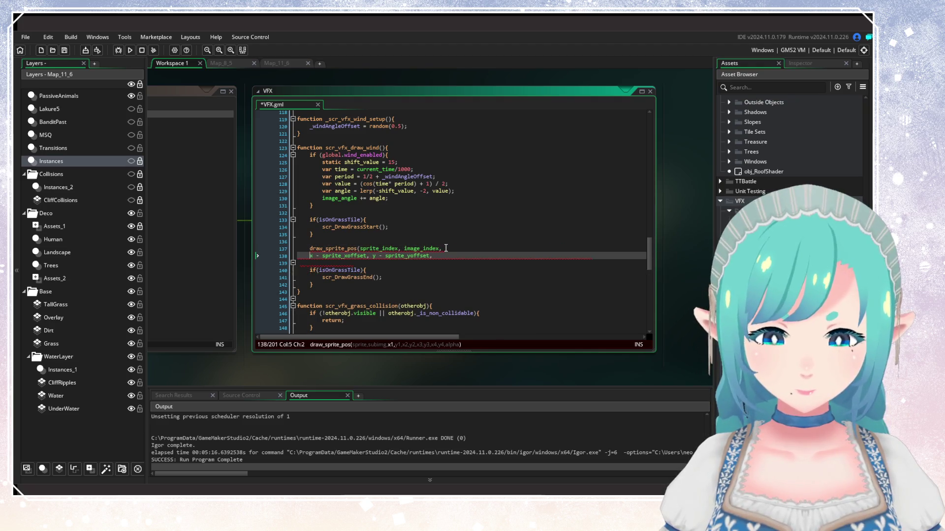
key("Tab")
left_click(459, 256)
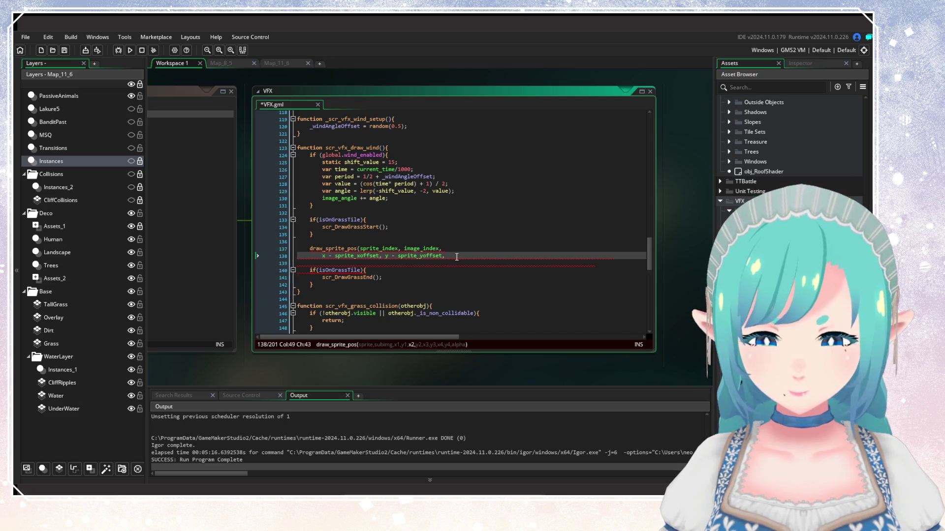
key("ctrl+d")
key("ctrl+d")
key("Return")
key("ctrl+v")
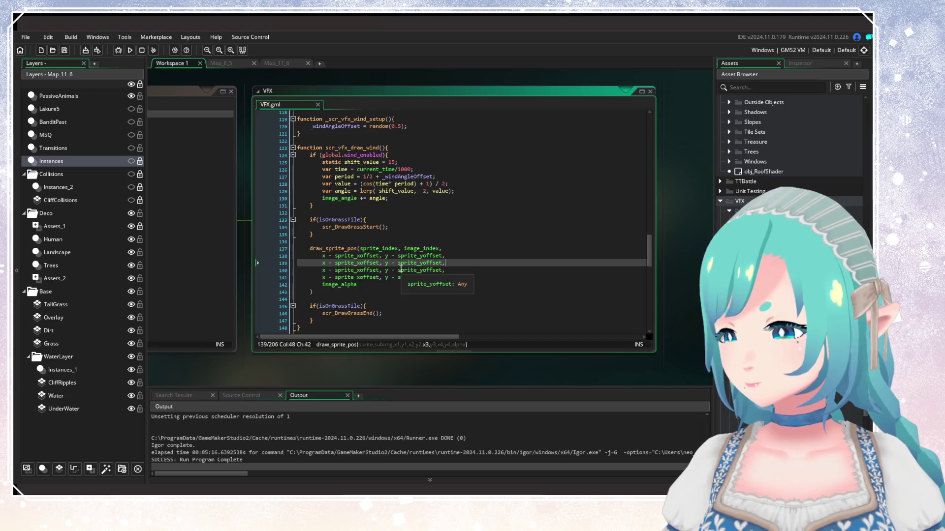
Step: Change the second corner's x term to x + sprite_width and save VFX.gml
key("ctrl+s")
left_click(327, 255)
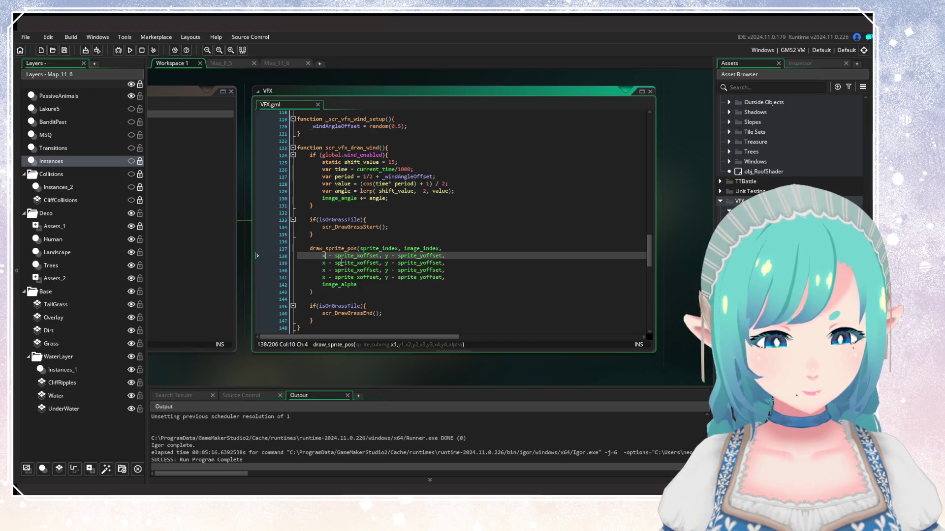
left_click(417, 255)
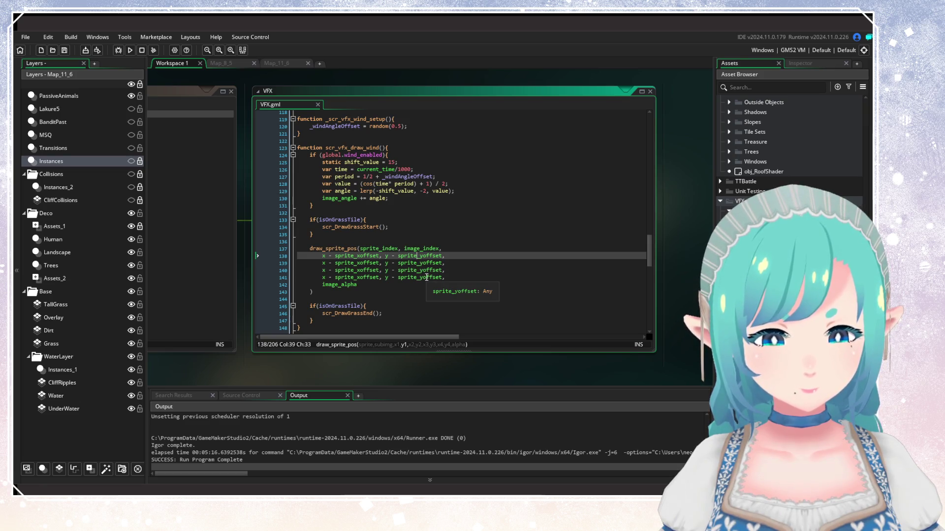
left_click(332, 263)
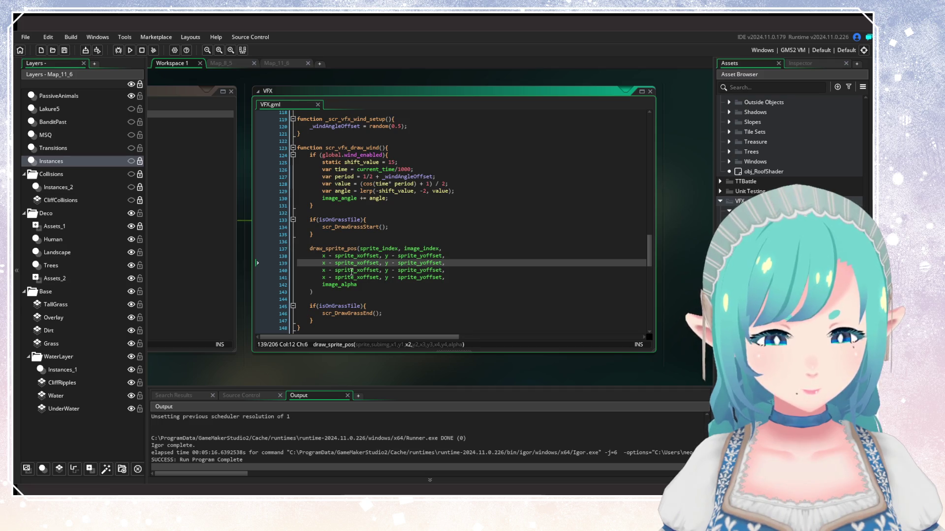
key("BackSpace")
type("+")
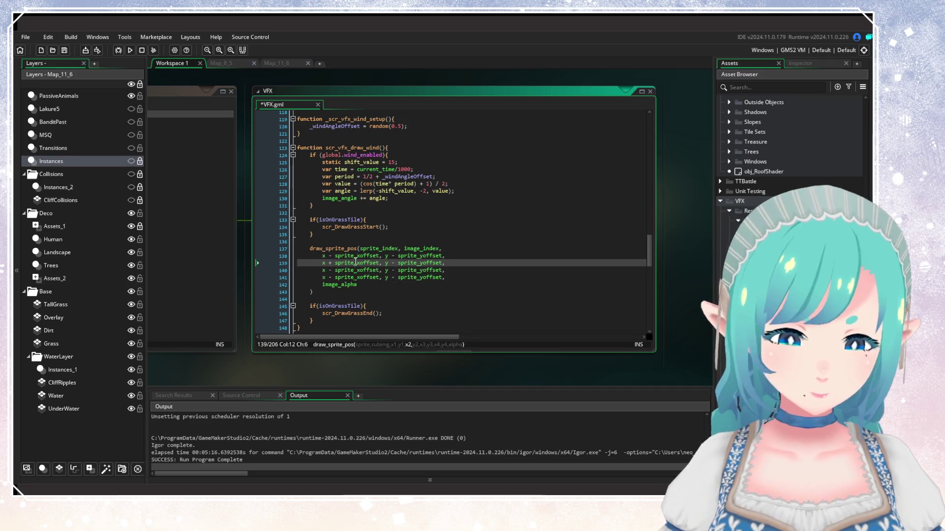
double_click(356, 262)
type("image_")
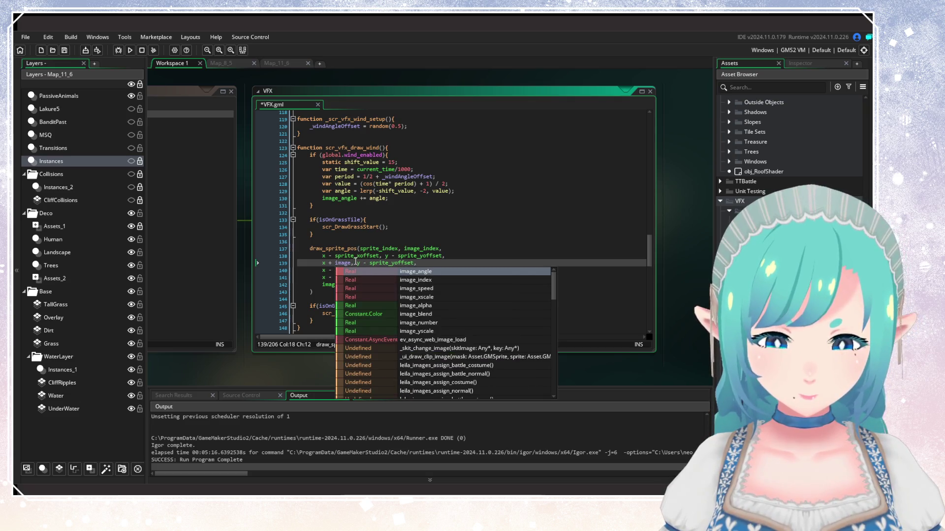
type("al")
key("BackSpace")
key("BackSpace")
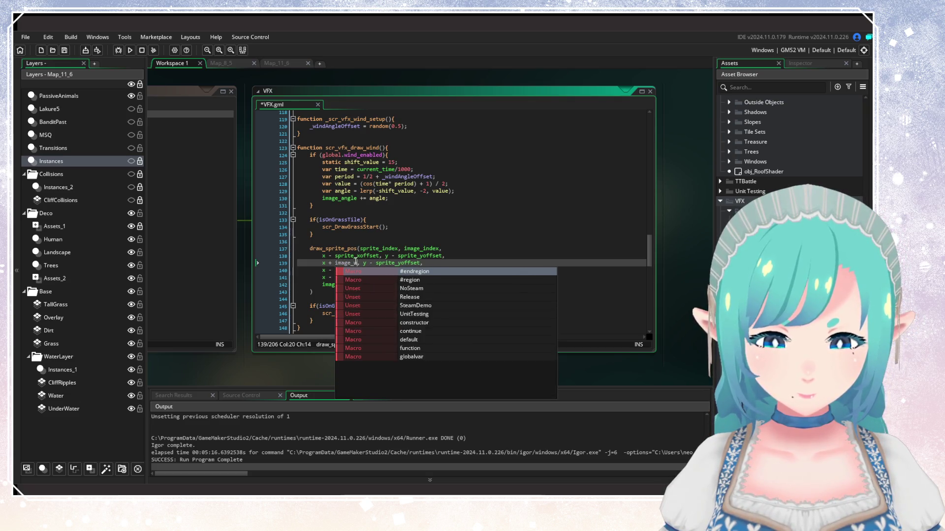
key("BackSpace")
key("BackSpace")
key("BackSpace")
type("sprite_")
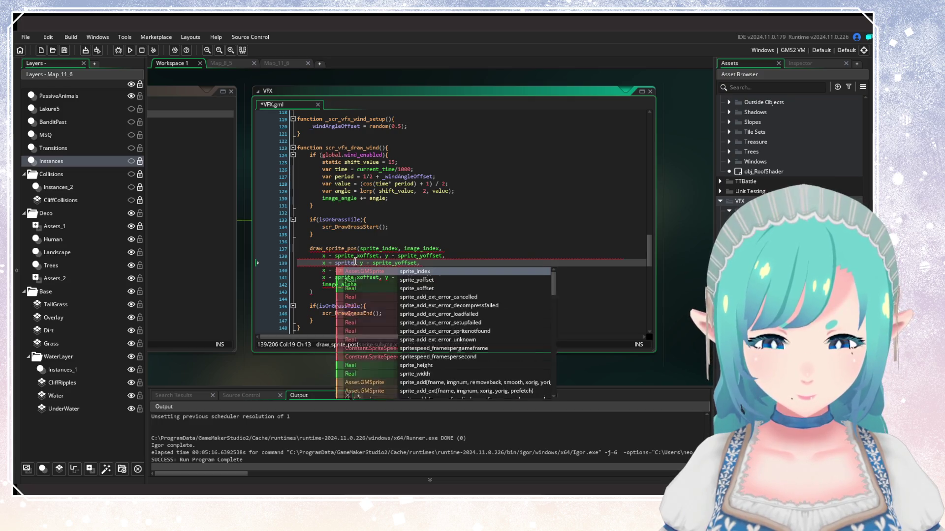
type("w")
key("Return")
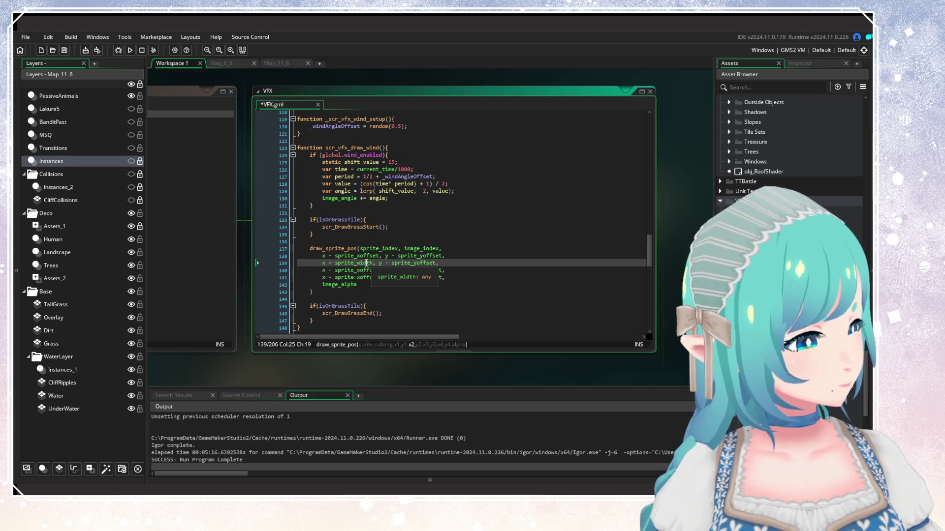
key("ctrl+BackSpace")
type("1")
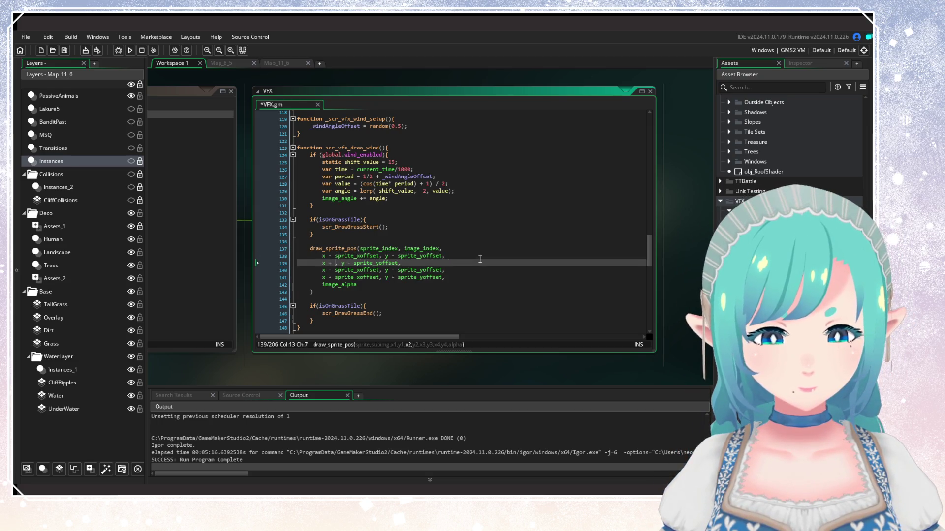
key("BackSpace")
type("image")
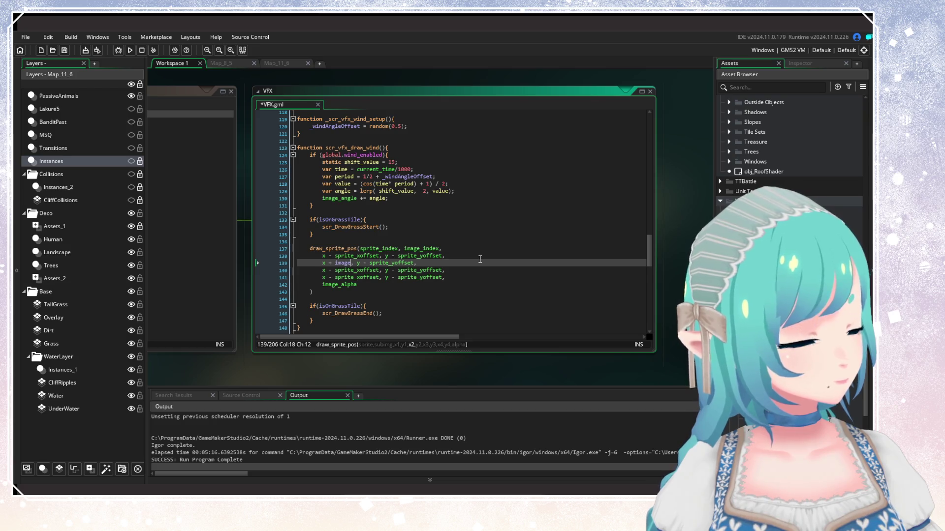
double_click(341, 264)
type("sprite_wid")
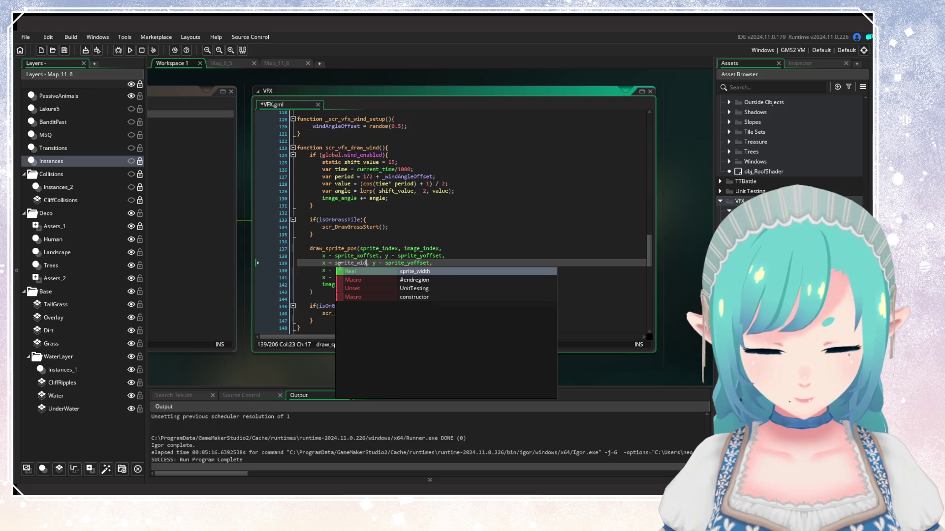
key("Return")
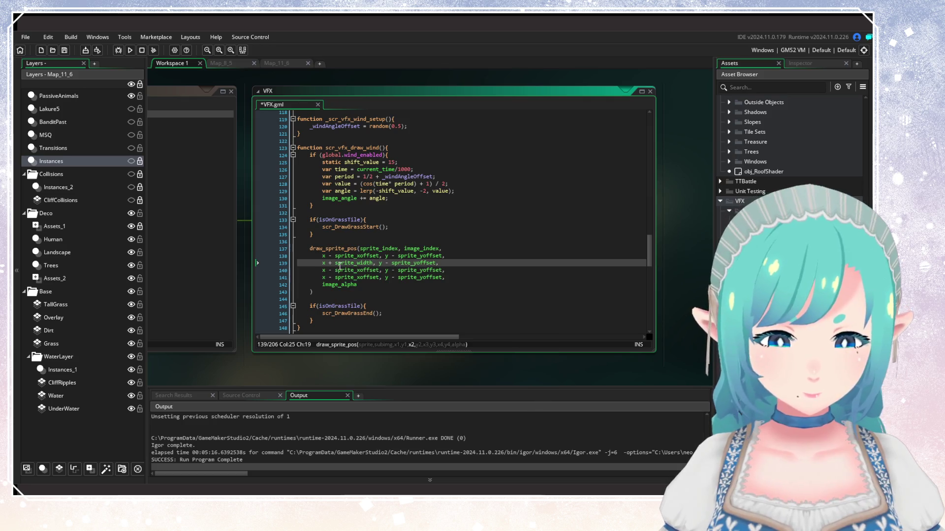
key("ctrl+s")
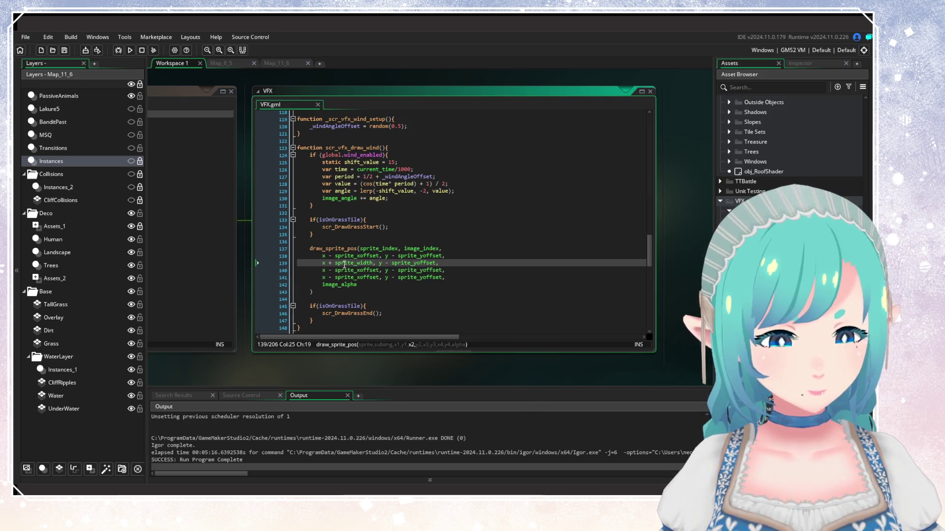
Step: Change the third corner to x + sprite_width and begin its y + sprite_height term
left_click(329, 271)
left_click_drag(330, 270, 376, 271)
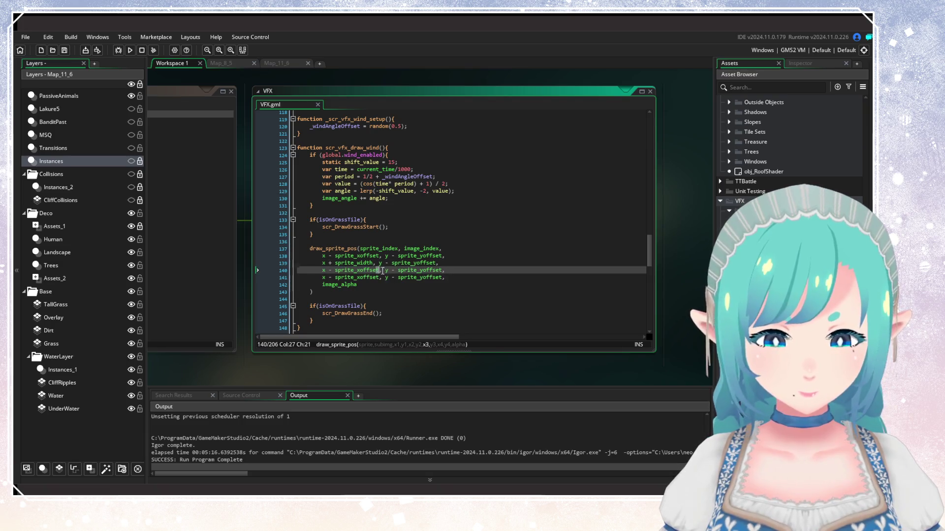
double_click(377, 271)
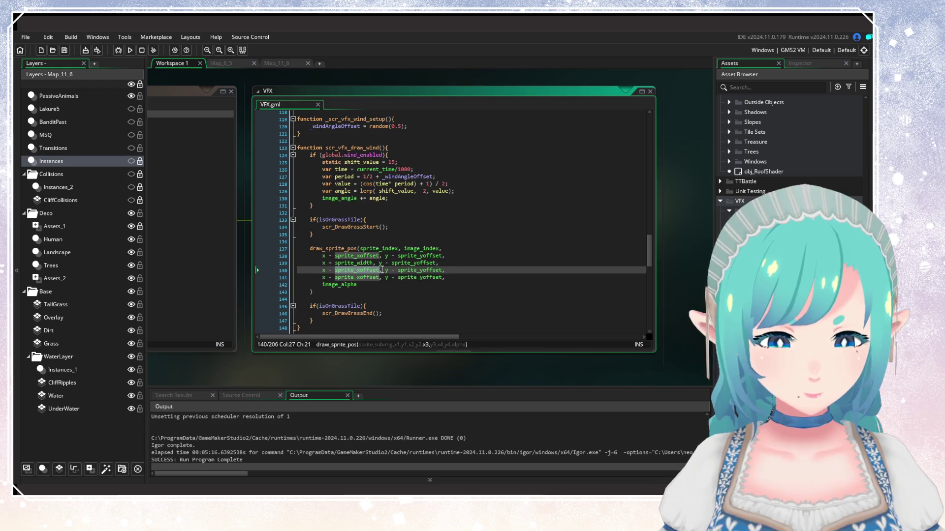
left_click_drag(380, 271, 331, 270)
type("+ sprite_width")
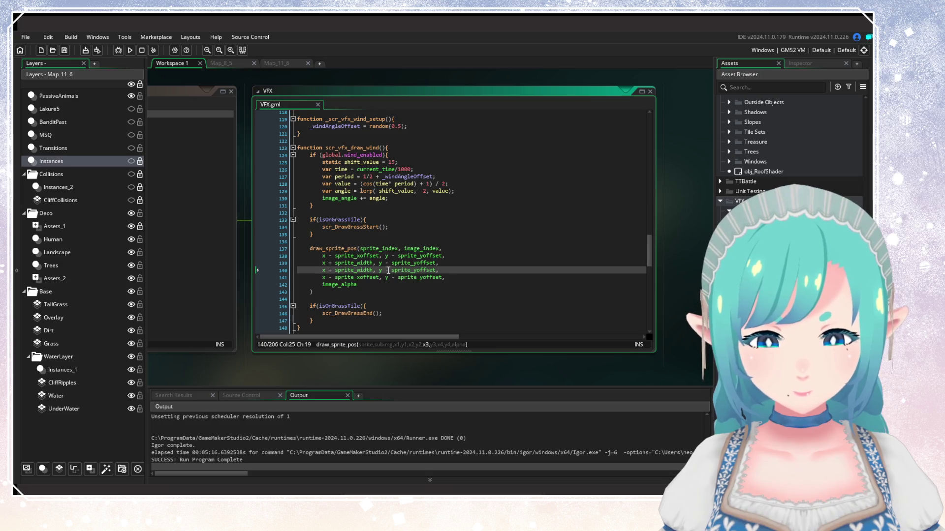
left_click_drag(384, 271, 436, 272)
type("sprite_width")
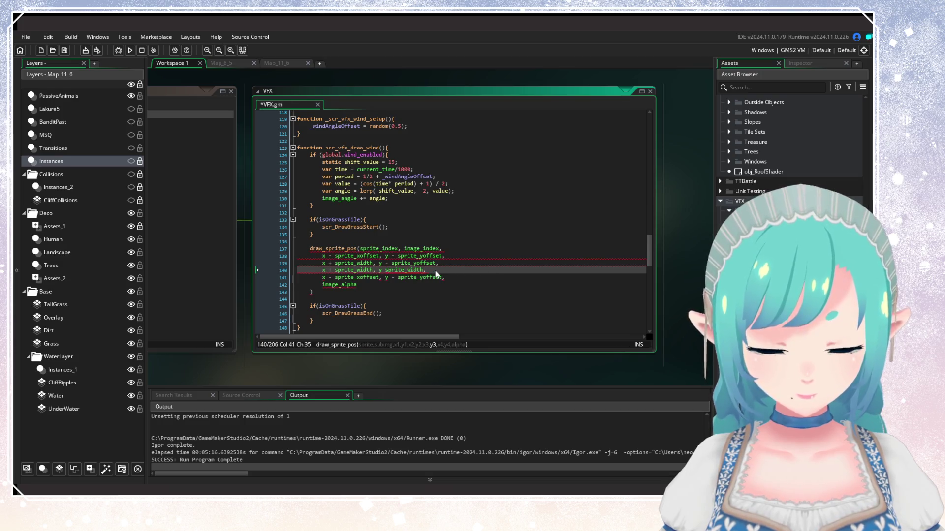
key("Left")
key("Left")
key("Left")
type("+")
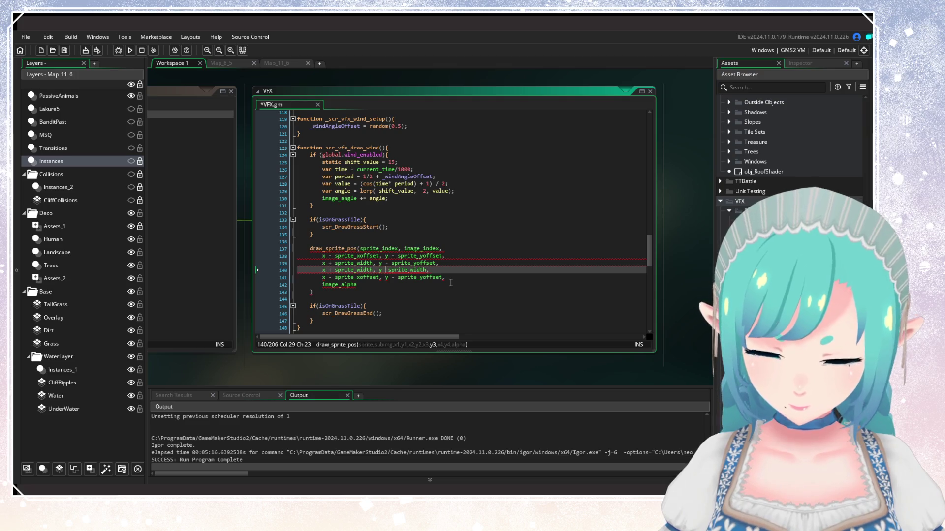
left_click(430, 270)
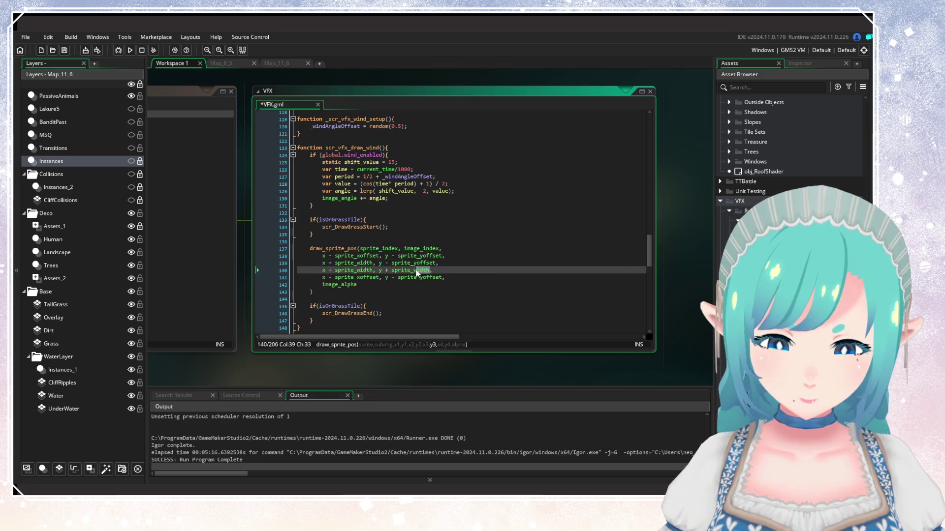
Step: Finish the third corner's y term as y + sprite_height and review the bottom-corner offsets
type("height")
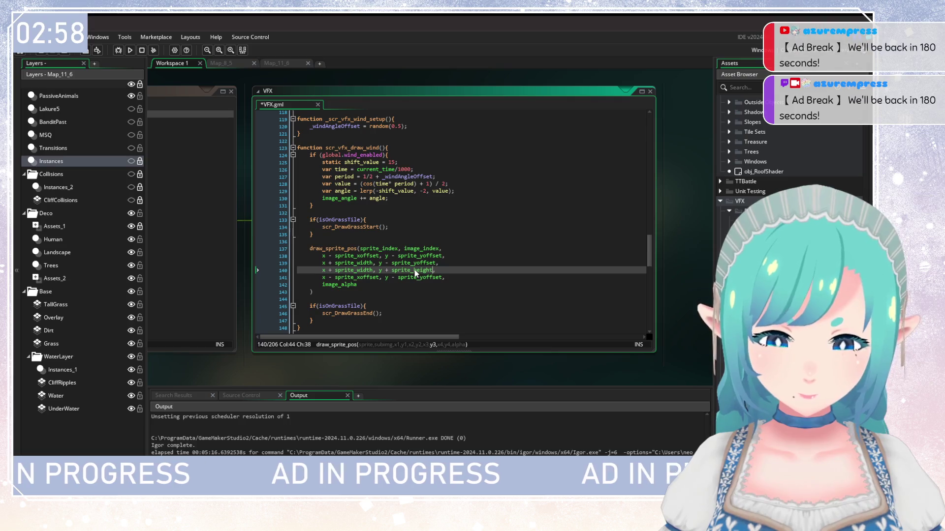
double_click(414, 272)
left_click_drag(415, 272, 442, 278)
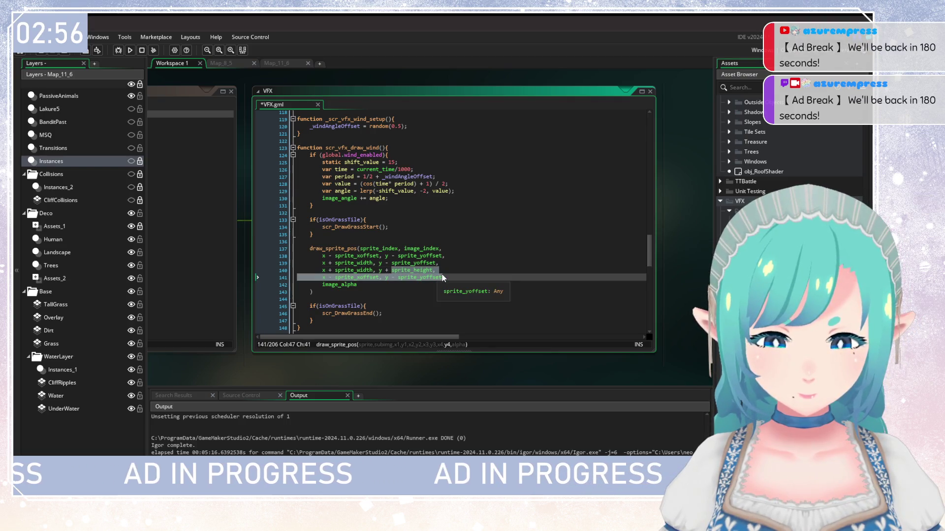
left_click(442, 278)
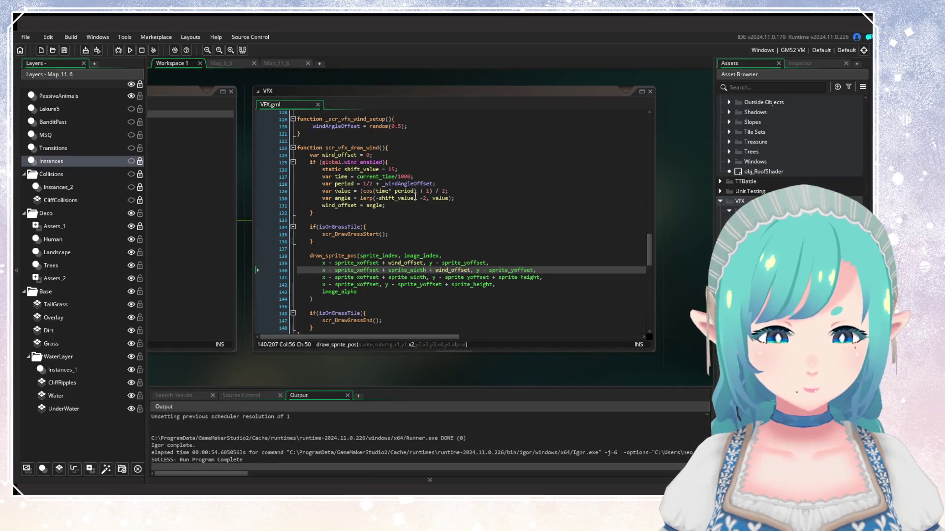
left_click(427, 198)
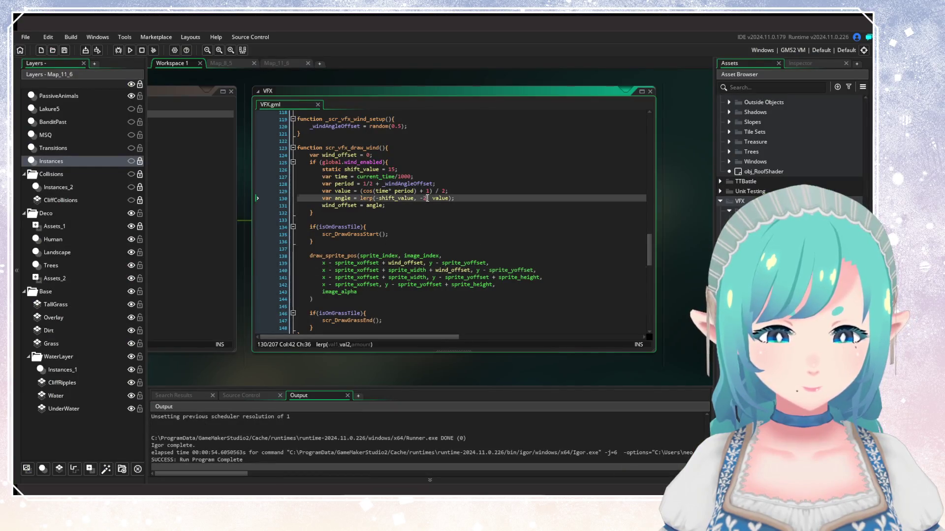
Step: Change the line 130 lerp to lerp(2, shift_value, value), fixing the shift_value typo
key("Delete")
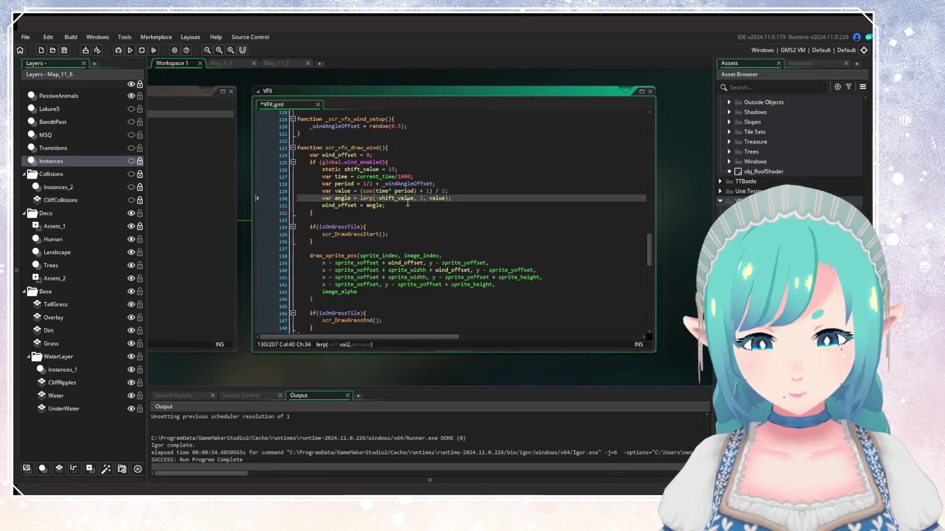
left_click_drag(375, 198, 413, 199)
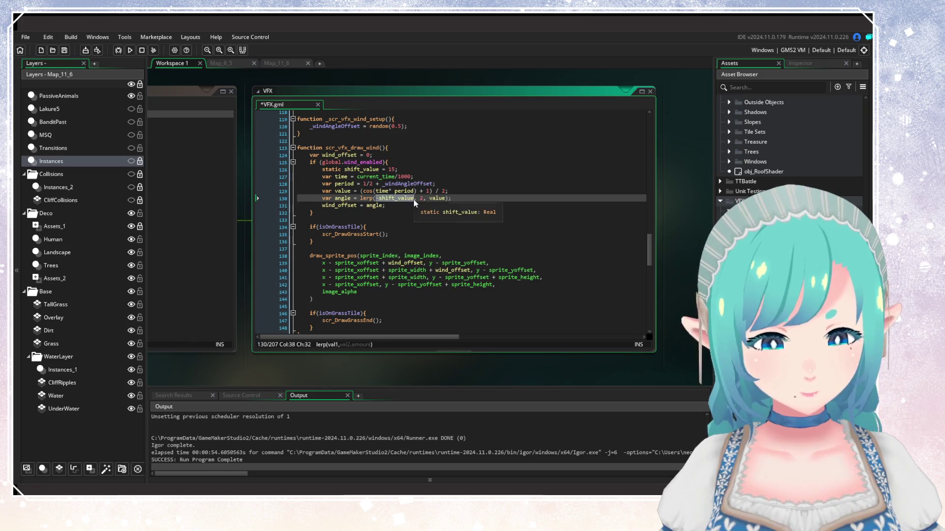
type("2")
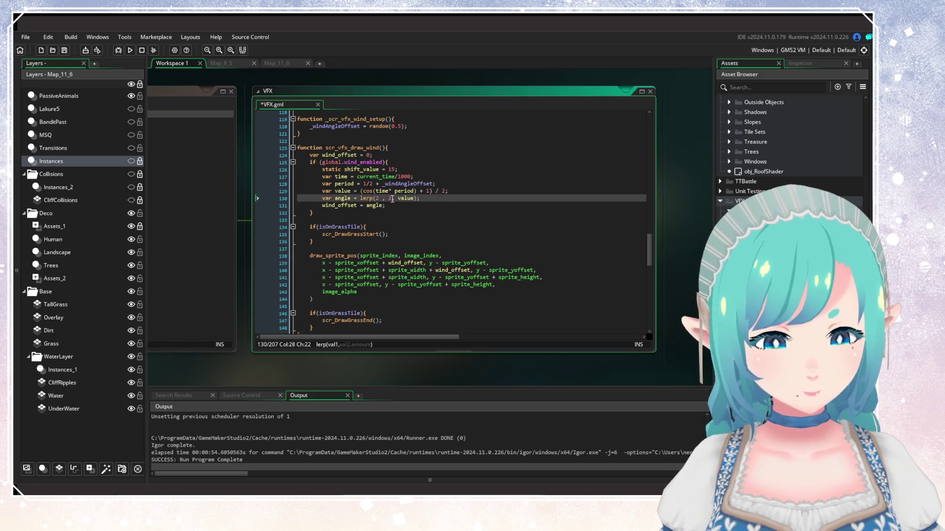
key("BackSpace")
key("Right")
key("Delete")
type("shi")
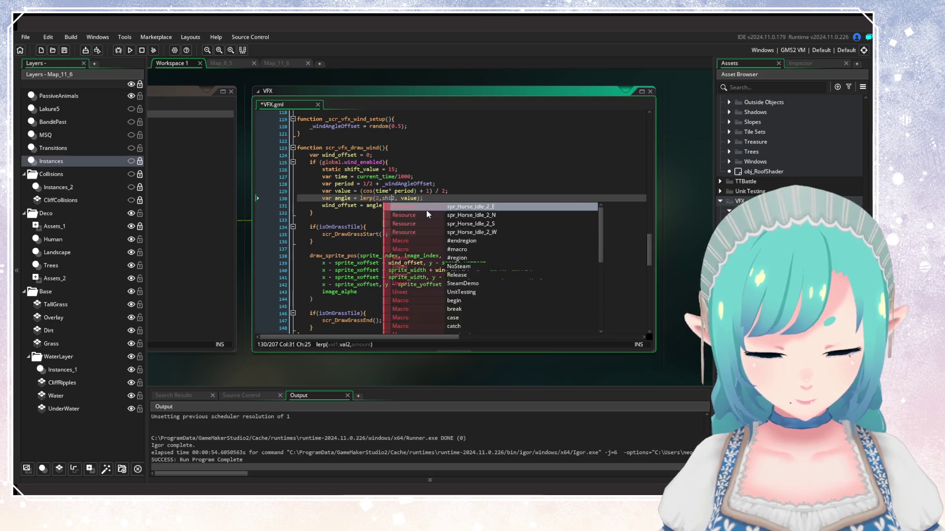
type("ft_valuye")
key("Delete")
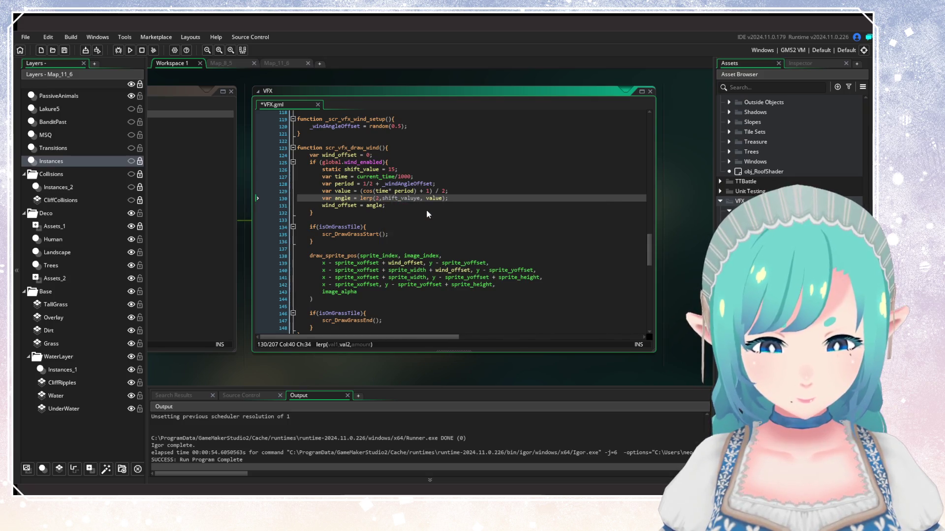
key("BackSpace")
key("BackSpace")
type("e")
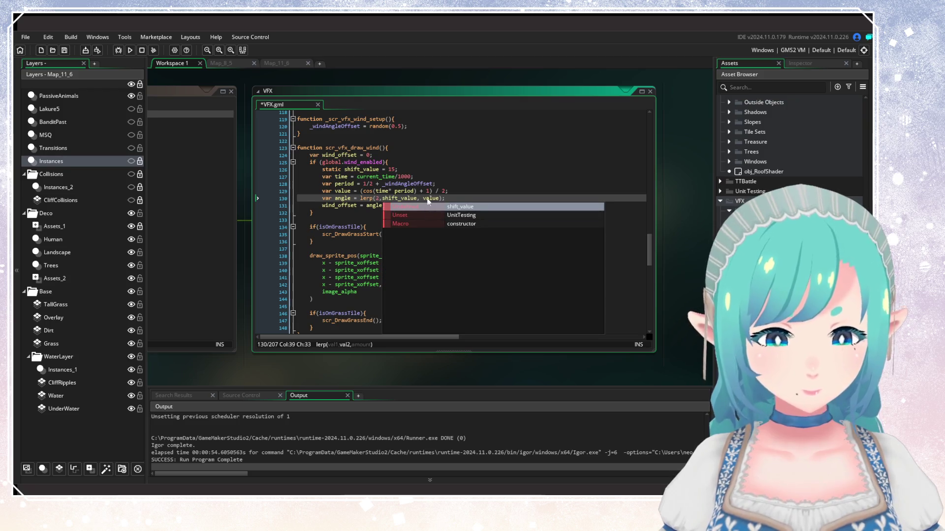
Step: Save VFX.gml and build and run the game
left_click(380, 198)
key("ctrl+s")
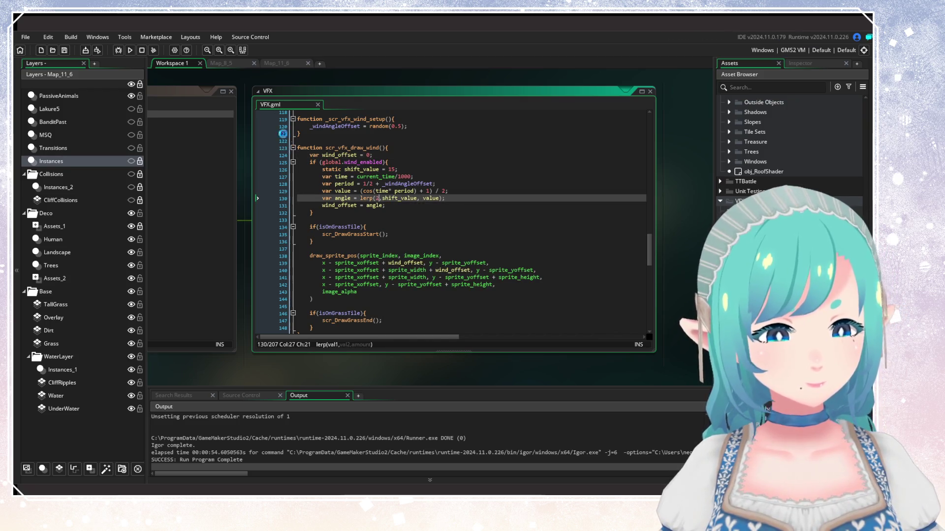
left_click(128, 52)
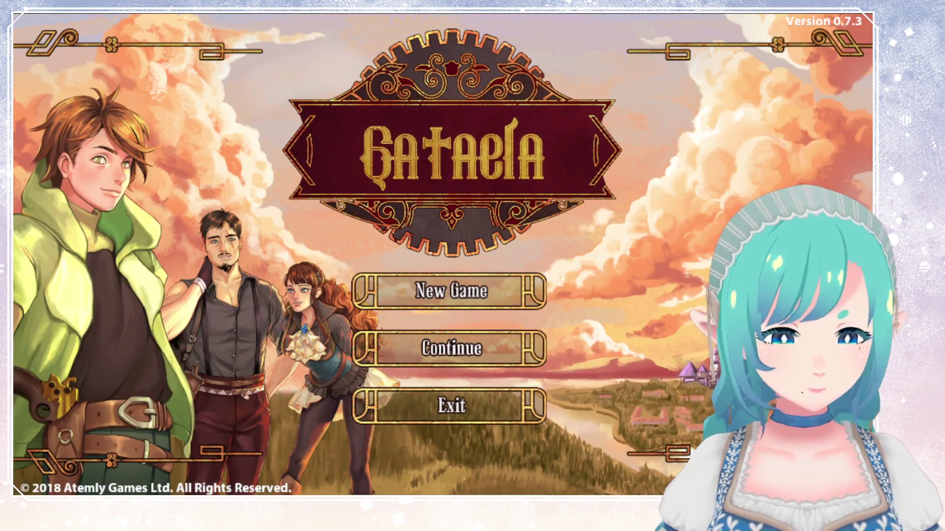
Step: Continue the saved game from save slot 1
key("Down")
key("Return")
key("Return")
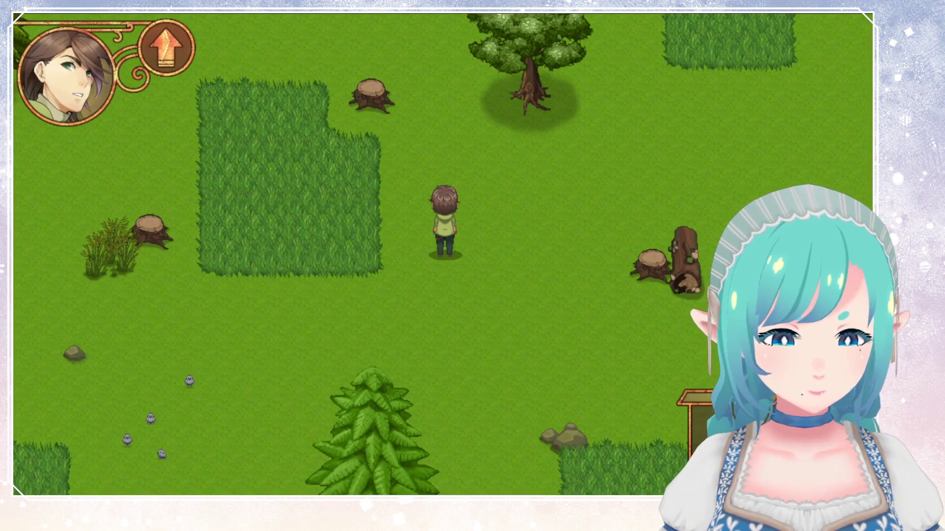
key("Left")
key("Left")
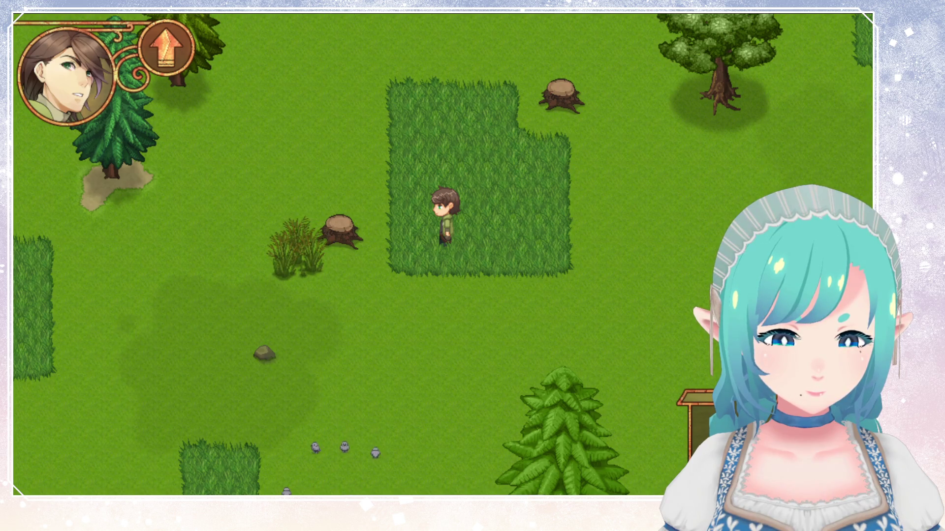
Step: Run the hero north along the dirt path into the tall meadow grass
key("Up")
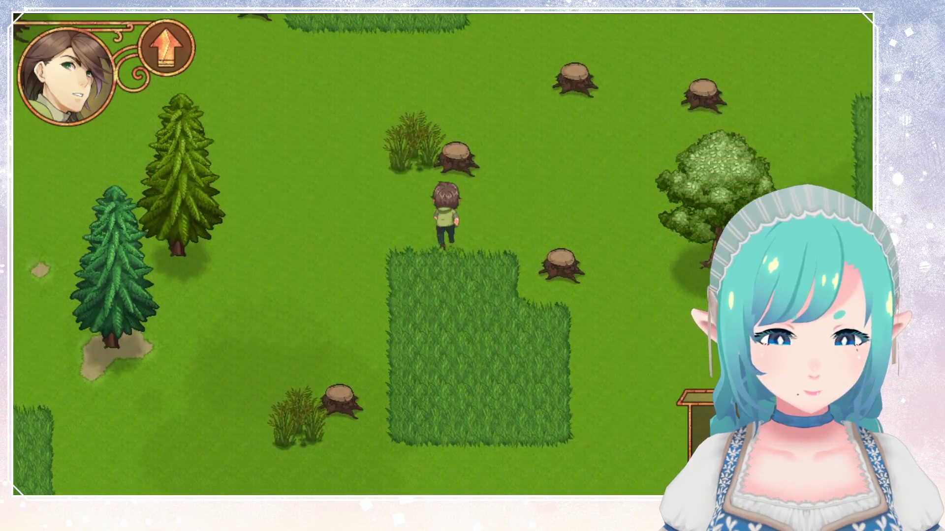
key("Up")
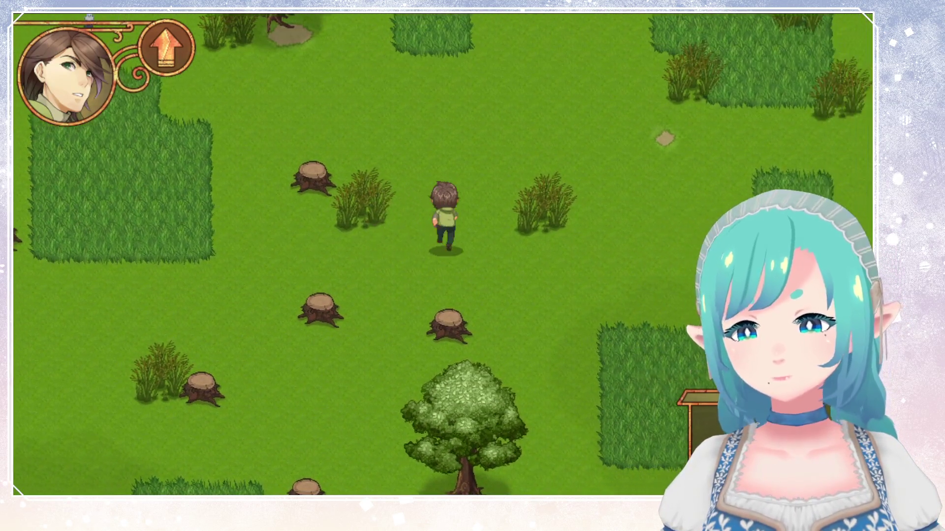
key("Up")
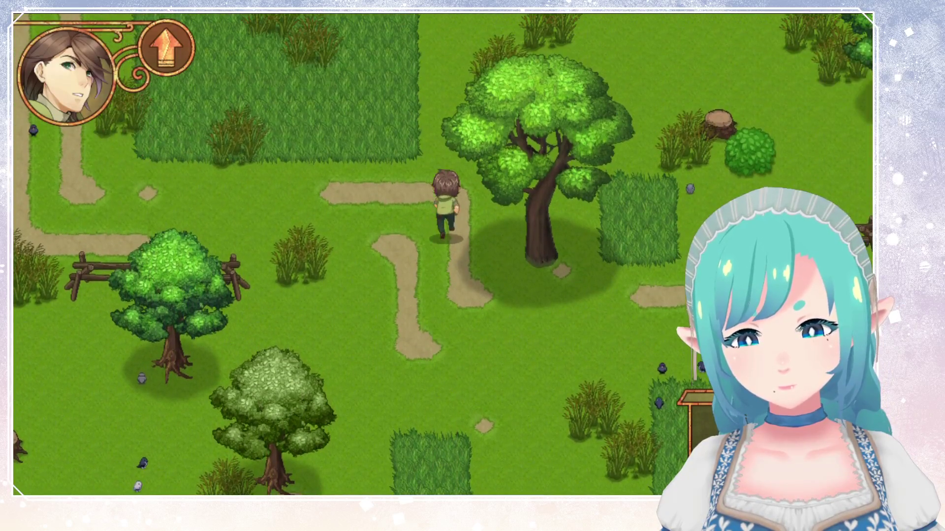
key("Left")
key("Up")
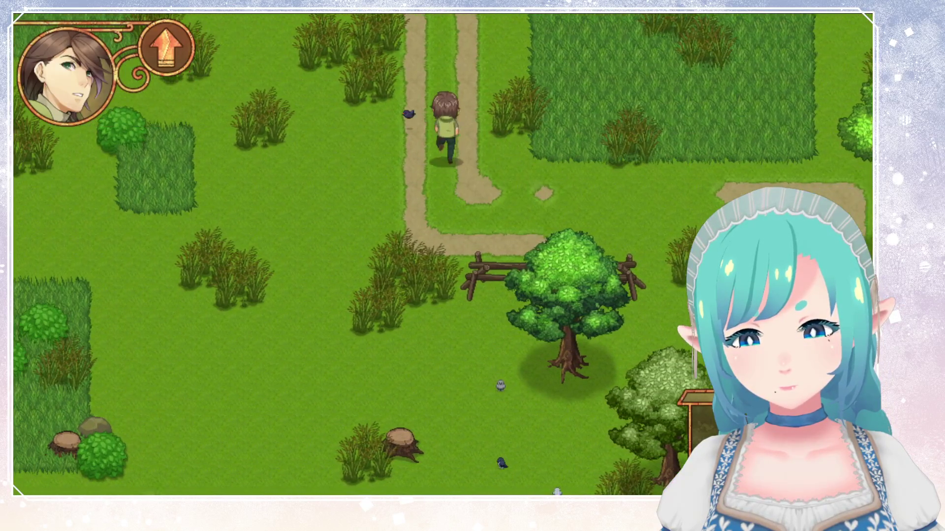
key("Up")
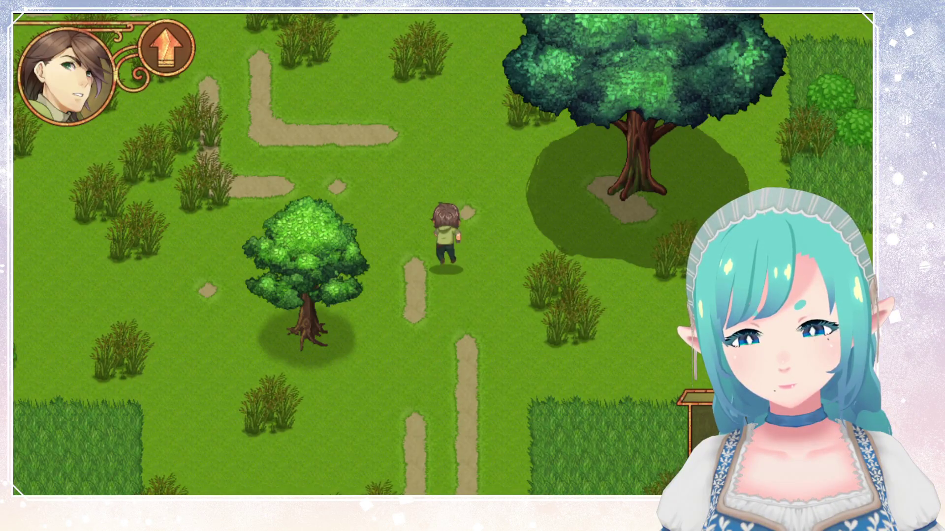
key("Left")
key("Up")
key("Left")
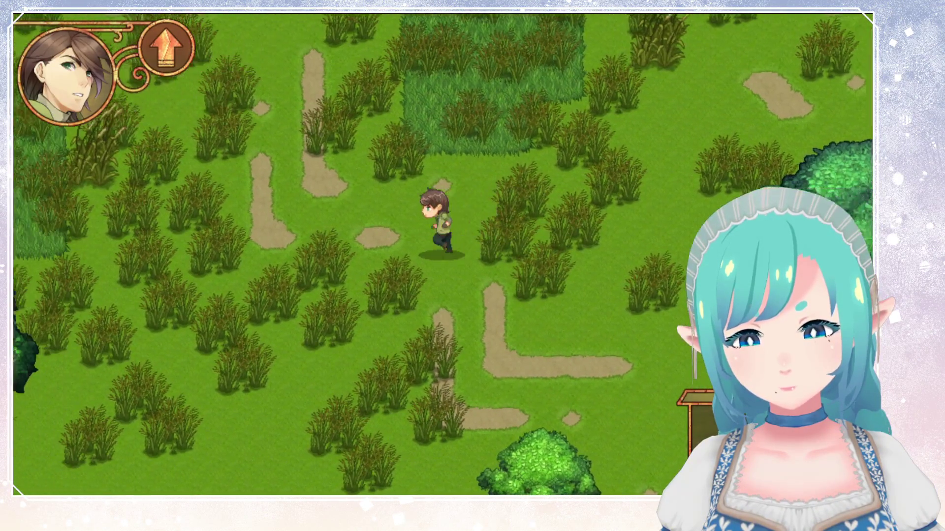
key("Up")
key("Left")
key("Up")
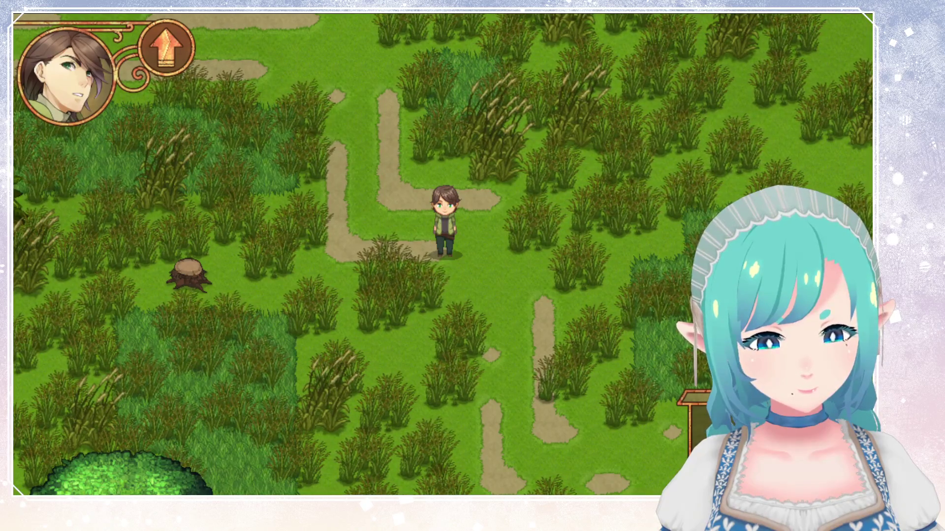
Step: Walk around the foxtail patch to watch the grass sway, then quit the game
key("Down")
key("Right")
key("Up")
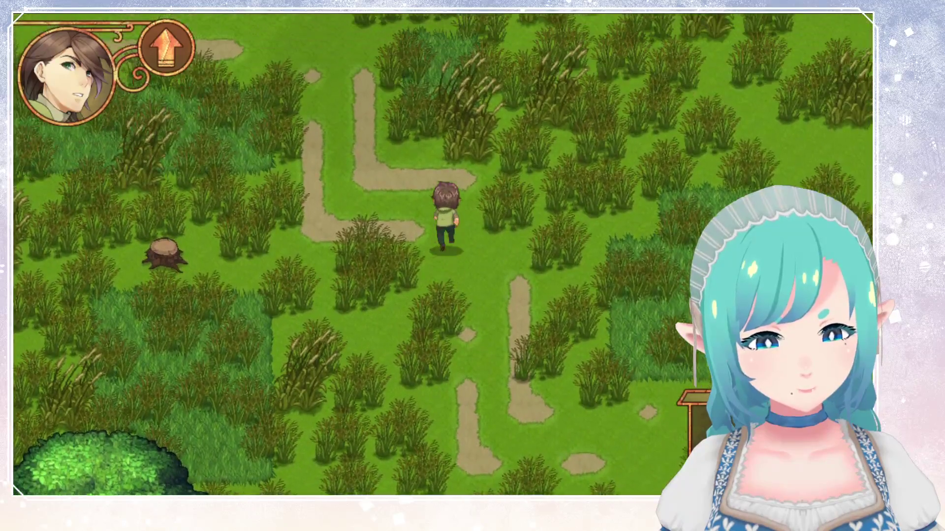
key("Up")
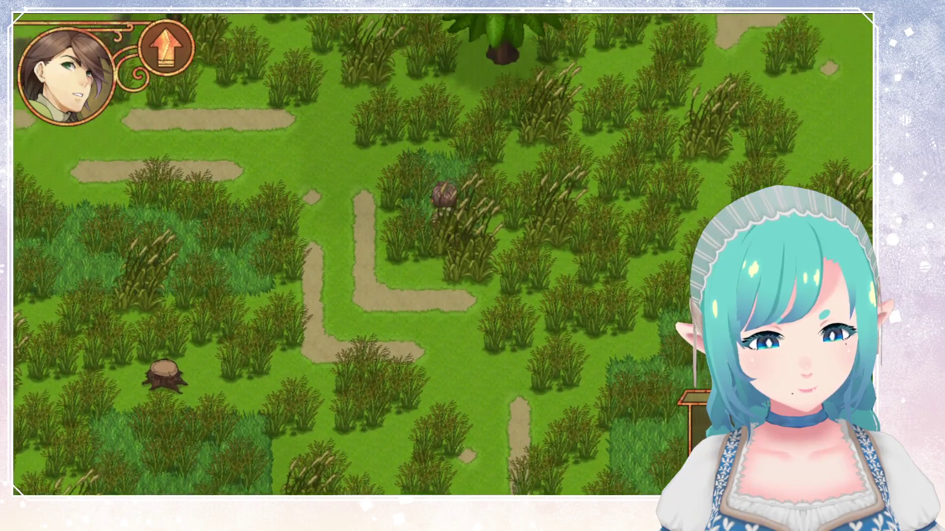
key("Right")
key("Left")
key("Down")
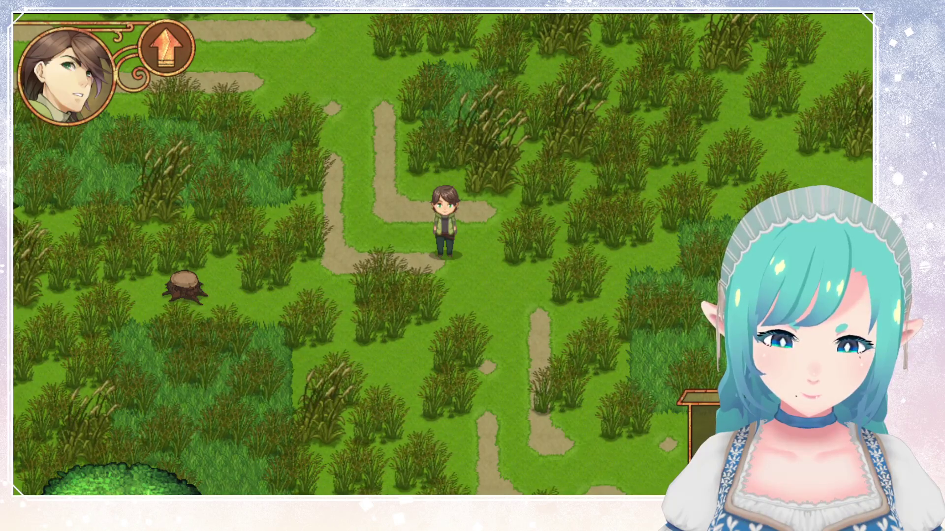
key("Escape")
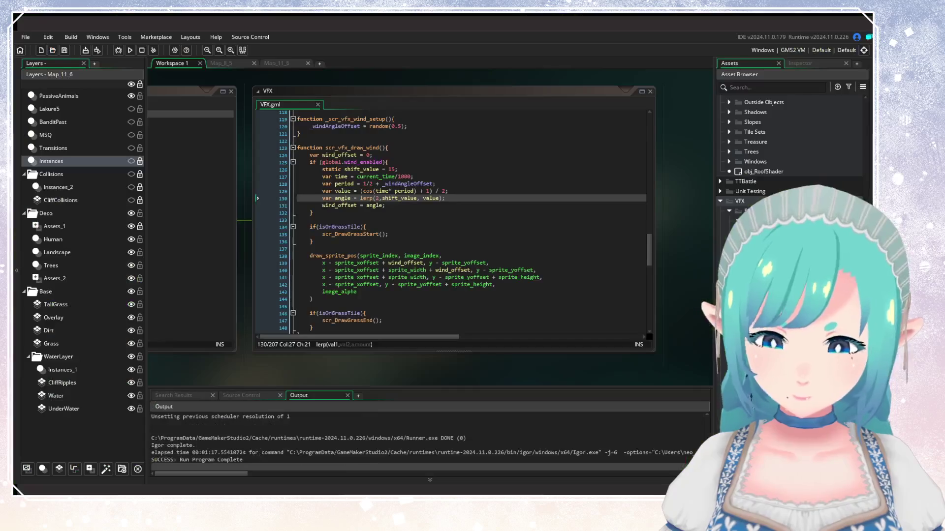
Step: Scroll the Asset Browser and toggle its filter options to locate obj_MeadowGrass
scroll(787, 147, "up", 10)
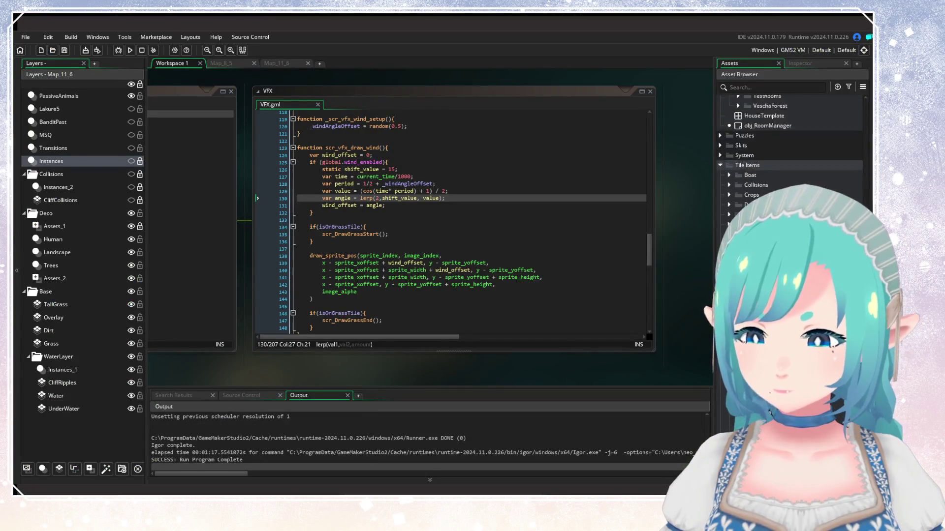
scroll(788, 148, "up", 5)
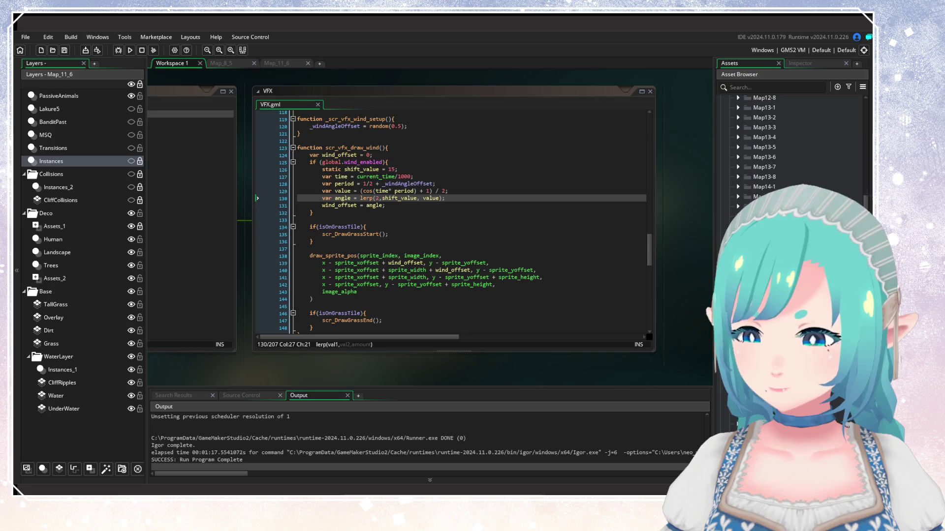
scroll(787, 147, "up", 10)
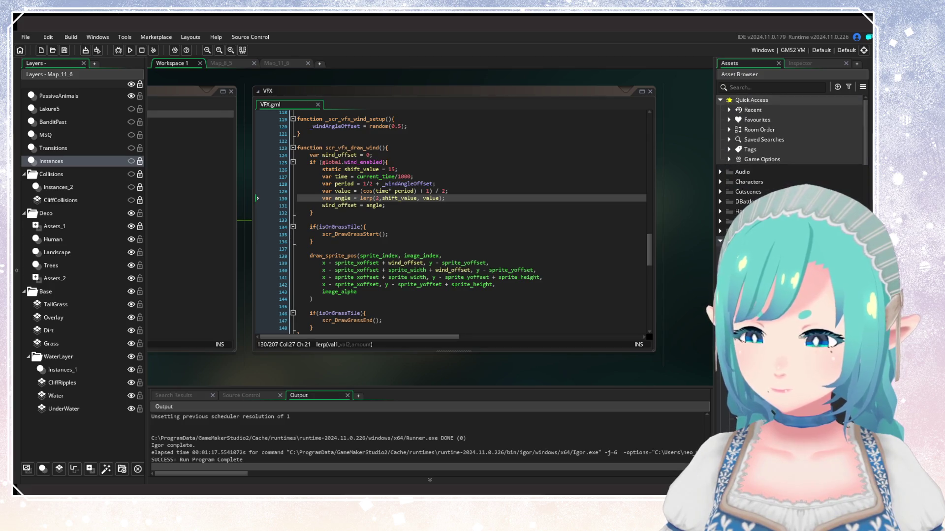
left_click(849, 87)
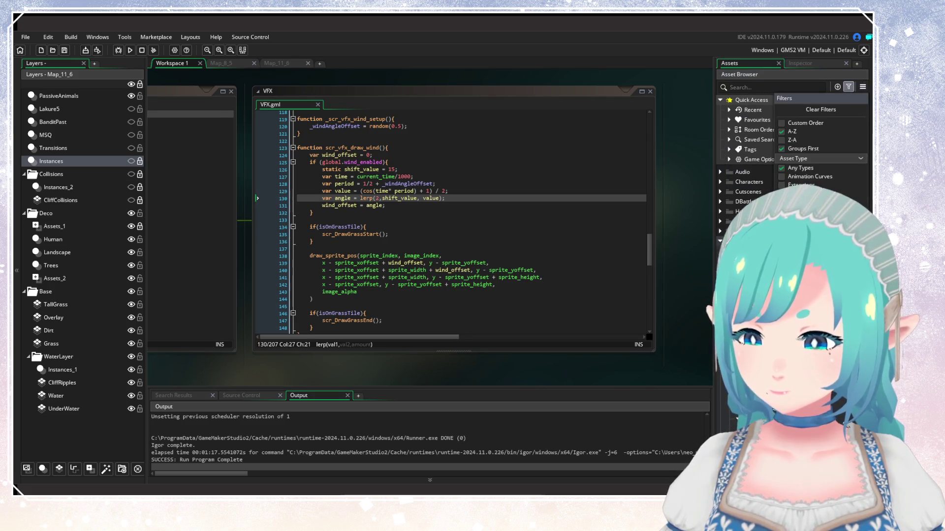
left_click(848, 86)
scroll(787, 148, "down", 10)
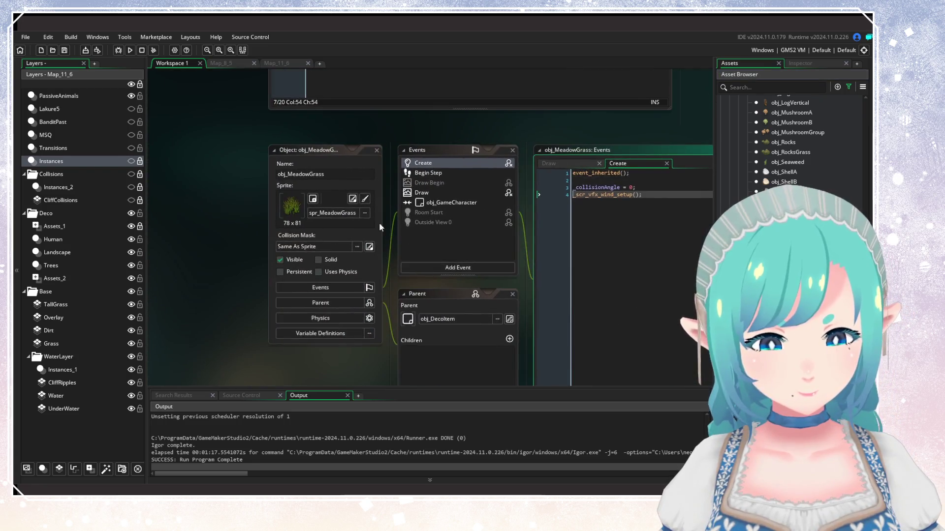
Step: Open the grass sprite in the image editor, inspect it top to bottom, and add a blank layer
left_click(356, 201)
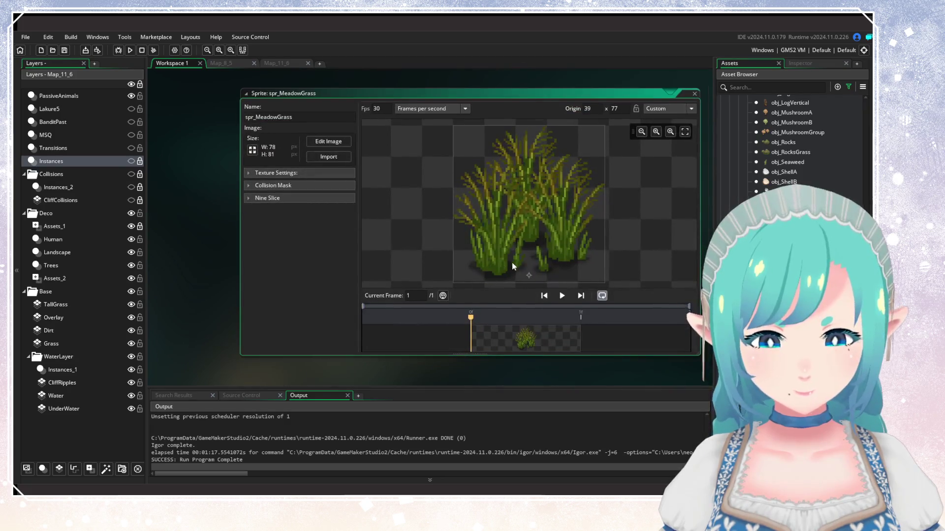
left_click(329, 142)
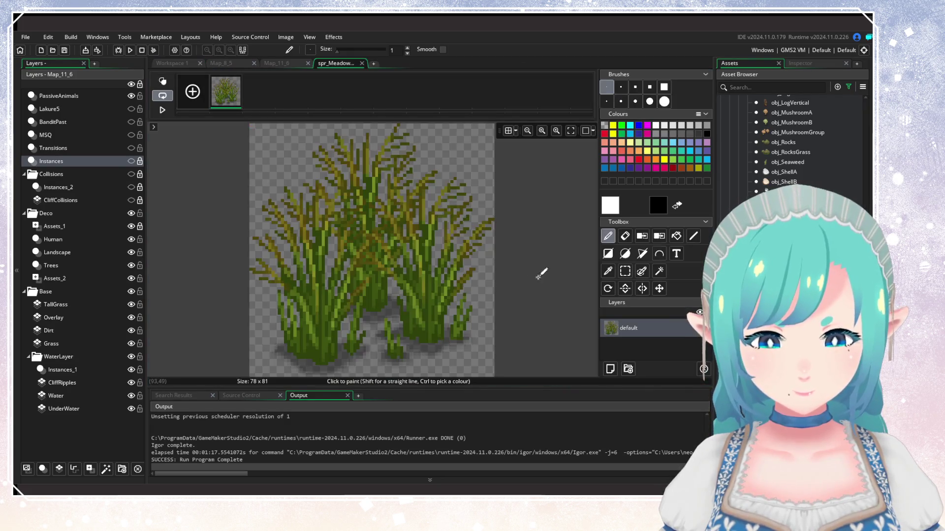
scroll(401, 227, "up", 5)
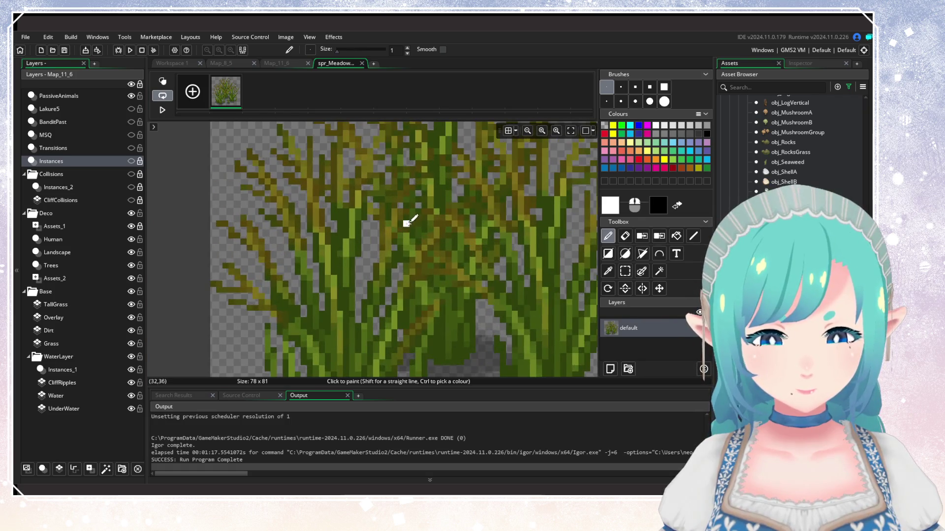
scroll(365, 321, "down", 2)
scroll(366, 320, "down", 8)
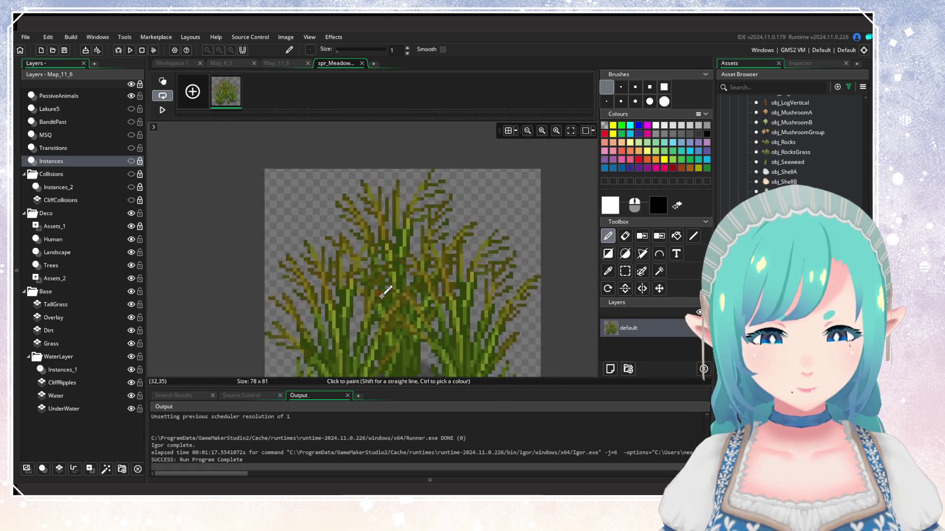
scroll(369, 317, "up", 8)
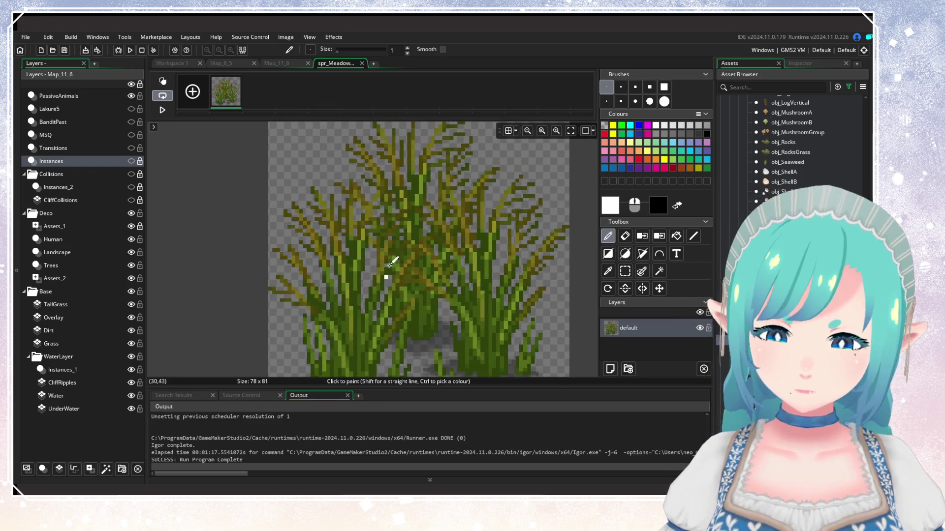
left_click_drag(389, 265, 380, 290)
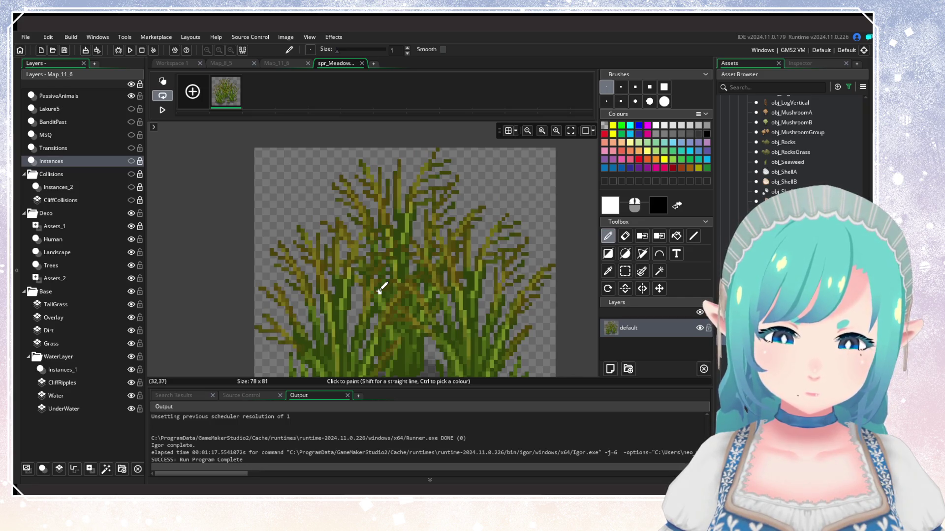
mouse_move(379, 291)
left_mouse_down()
mouse_move(394, 276)
mouse_move(387, 250)
left_mouse_up()
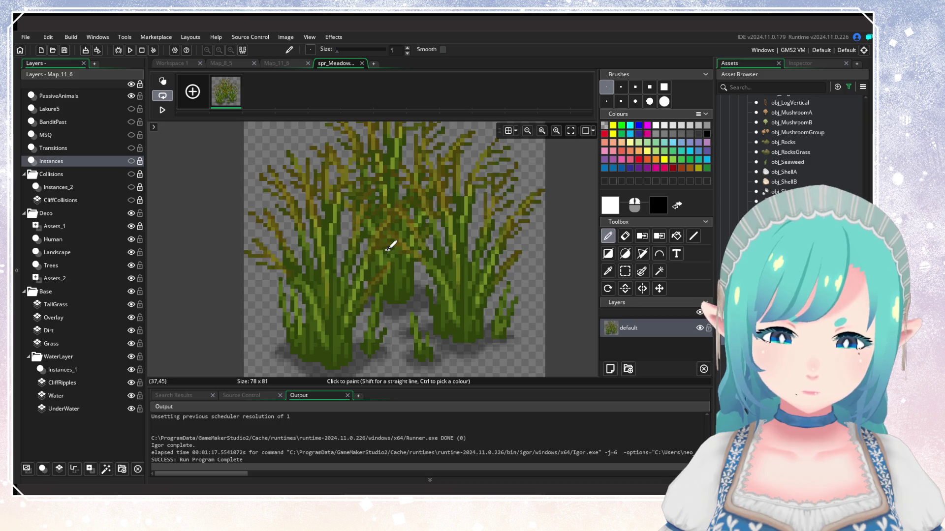
scroll(387, 250, "up", 1)
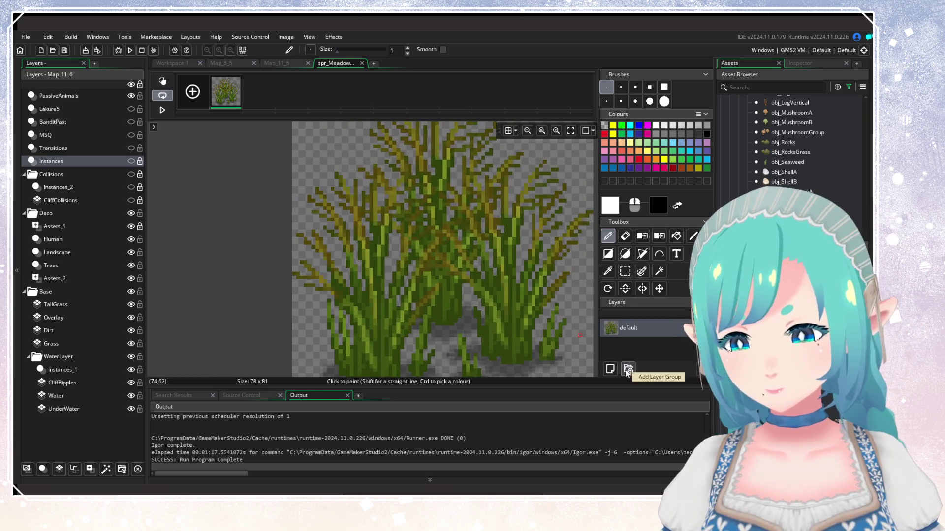
left_click(628, 370)
Step: Try flooding the grass canvas with solid green, then undo the fill
left_click(609, 254)
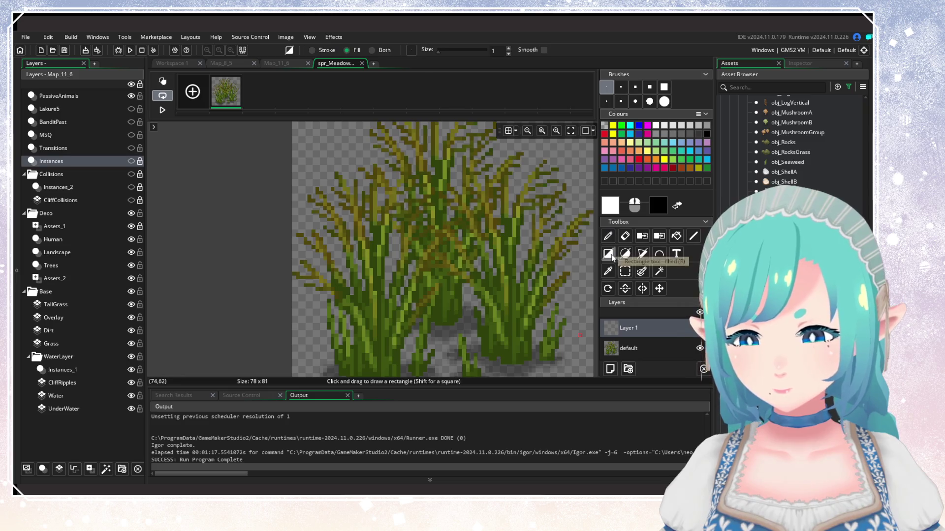
left_click(676, 235)
scroll(493, 252, "up", 3)
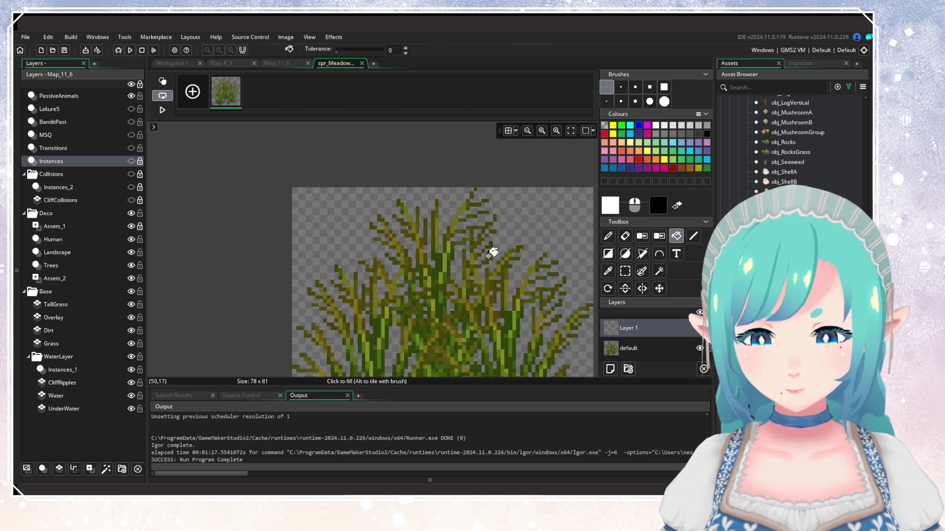
scroll(492, 252, "up", 5)
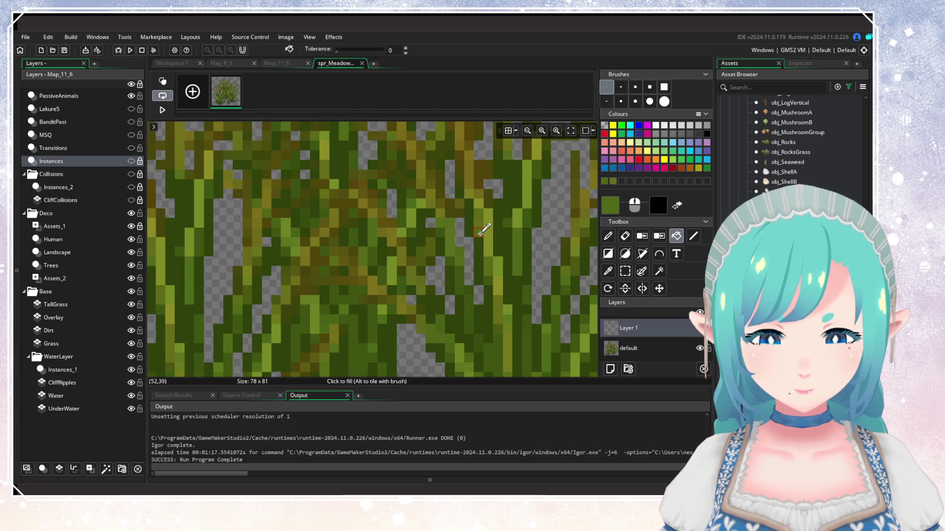
left_click(480, 222)
key("ctrl+z")
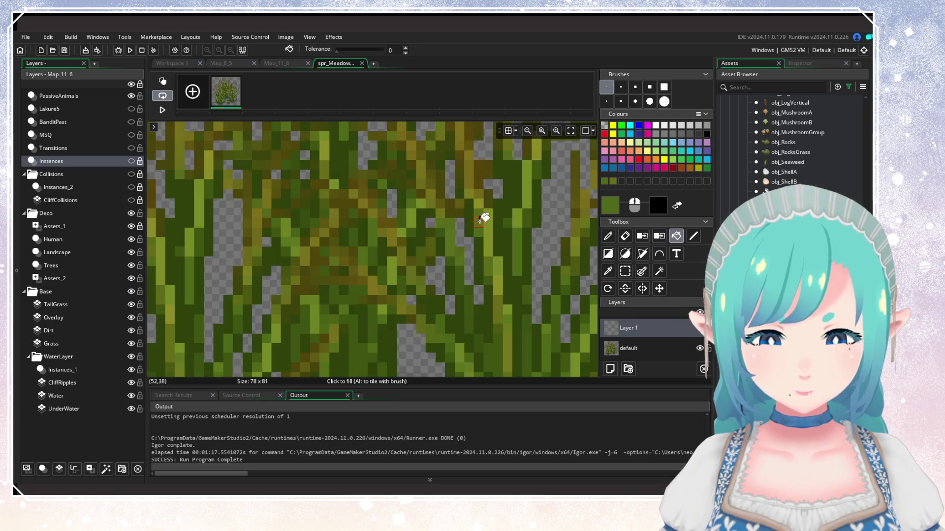
Step: Make the default grass layer active and Magic Wand-select a small patch of grass pixels
left_click(640, 345)
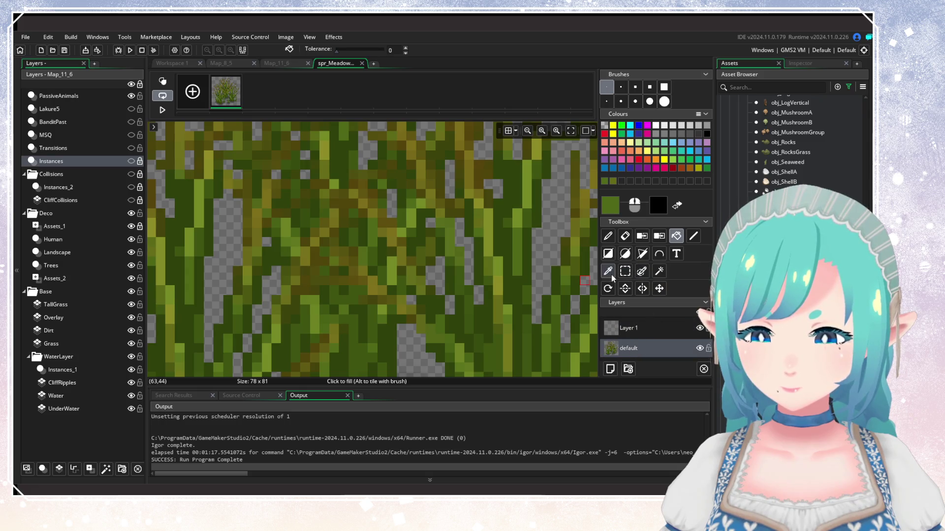
left_click(660, 271)
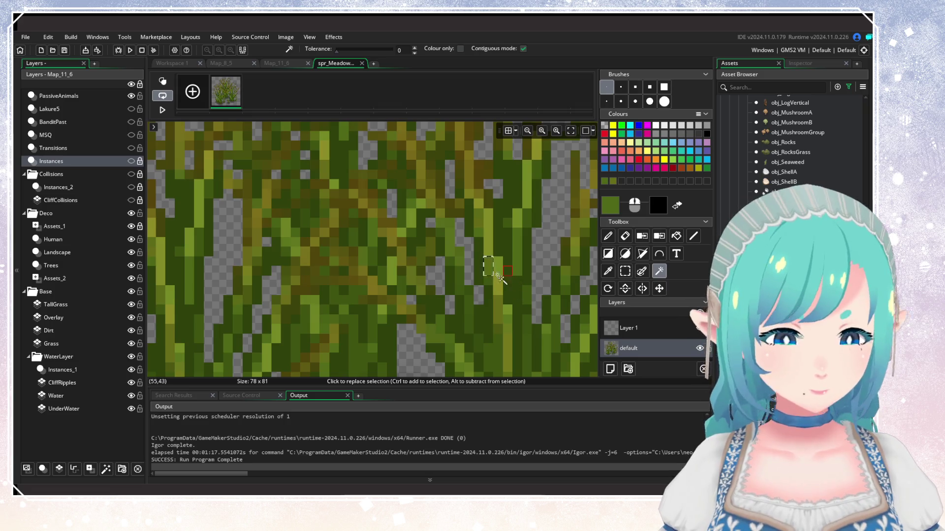
left_click(477, 223)
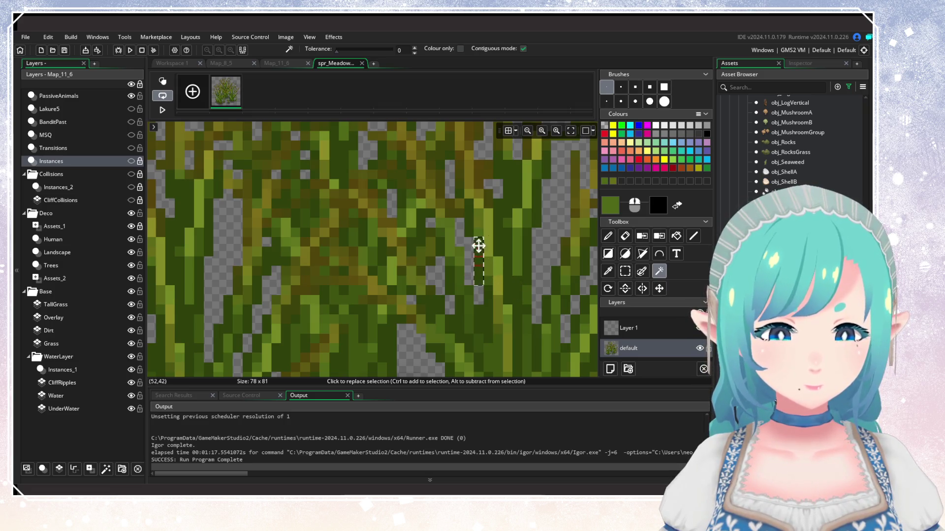
Step: Turn off Contiguous and select one green shade across the whole grass sprite, then inspect it
left_click(523, 48)
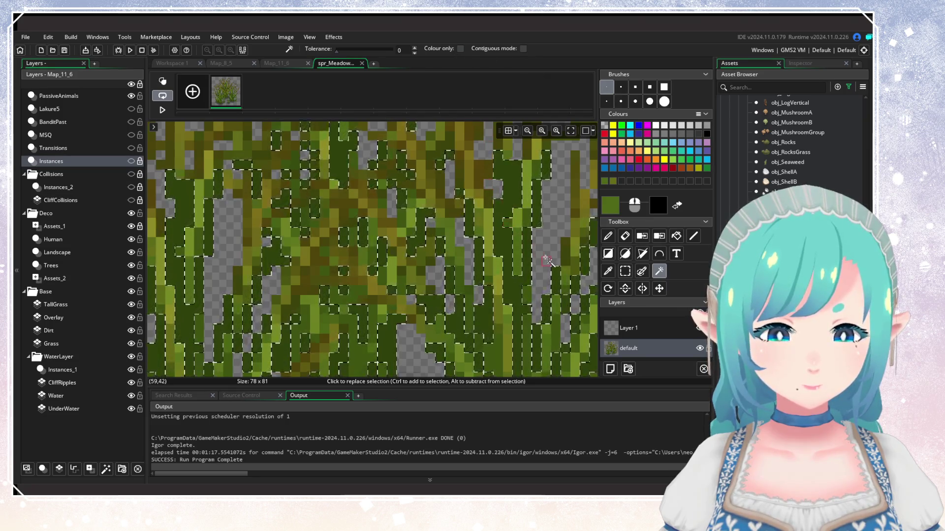
left_click(495, 260)
scroll(495, 260, "down", 2)
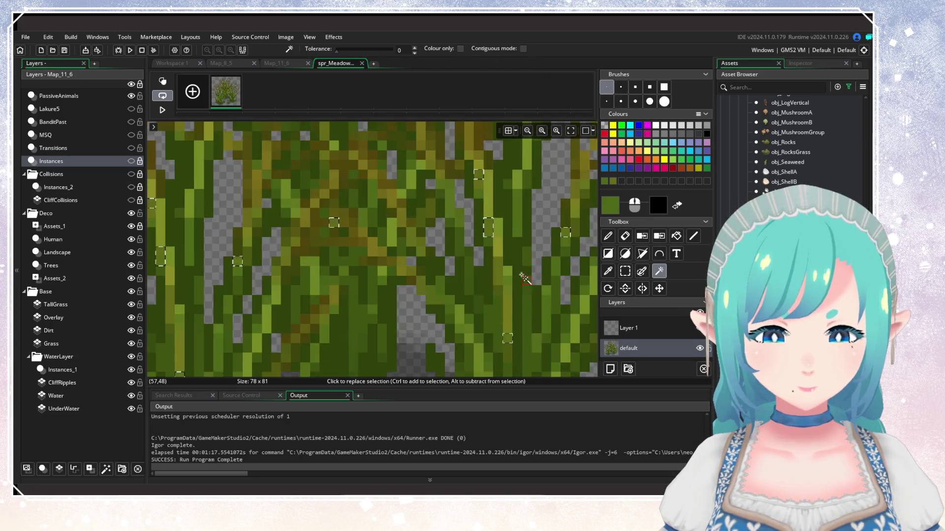
scroll(534, 276, "down", 2)
scroll(535, 277, "down", 2)
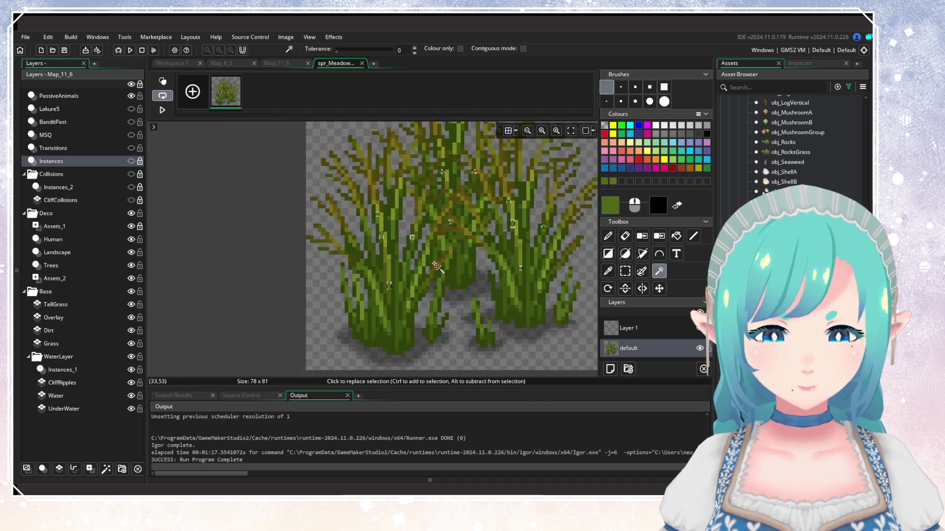
scroll(451, 219, "up", 5)
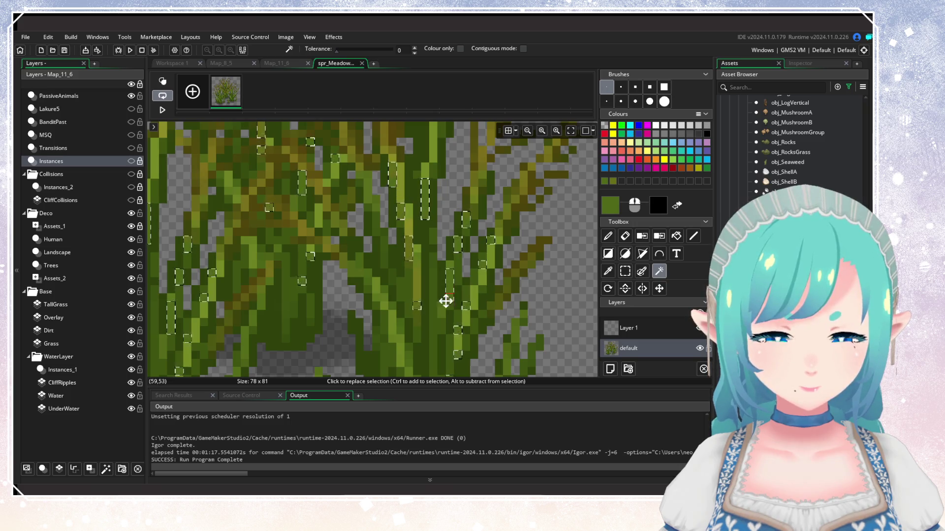
scroll(446, 301, "left", 3)
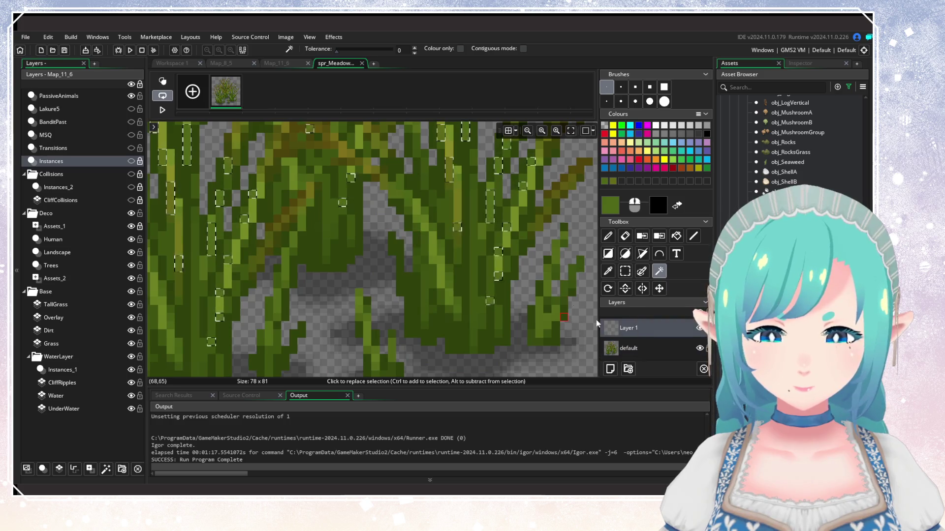
scroll(595, 323, "up", 3)
left_click(676, 237)
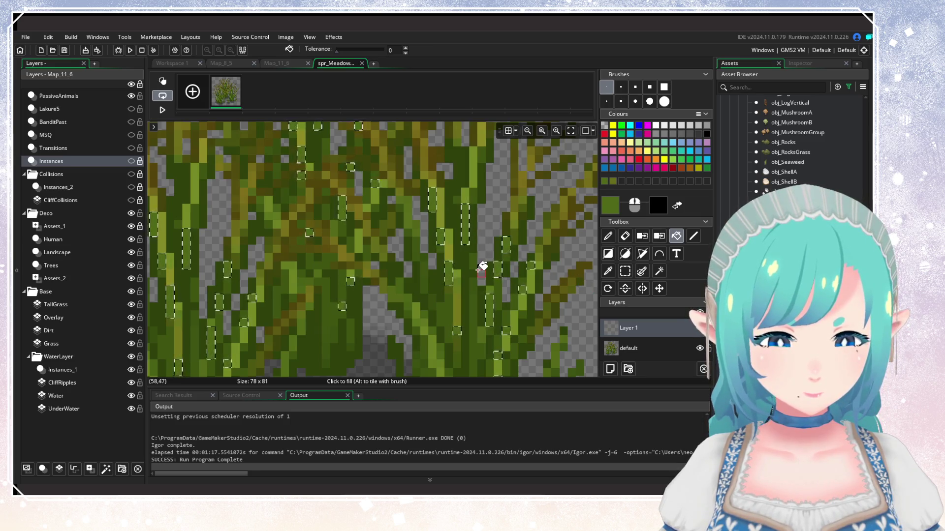
Step: Zoom over the scattered selection, return to the Magic Wand, and toggle between default and Layer 1
scroll(482, 267, "up", 2)
scroll(442, 312, "down", 1)
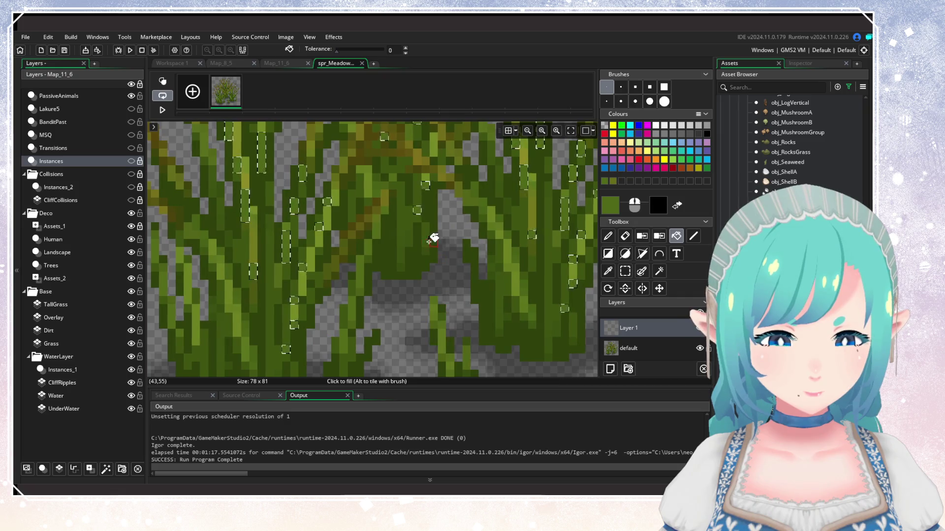
scroll(433, 295, "down", 2)
scroll(433, 301, "up", 2)
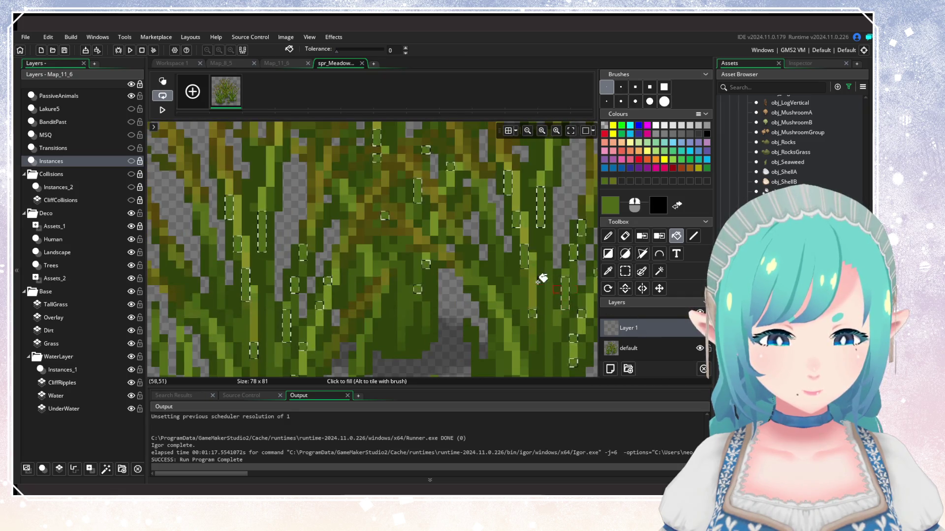
scroll(543, 278, "down", 1)
scroll(493, 295, "up", 1)
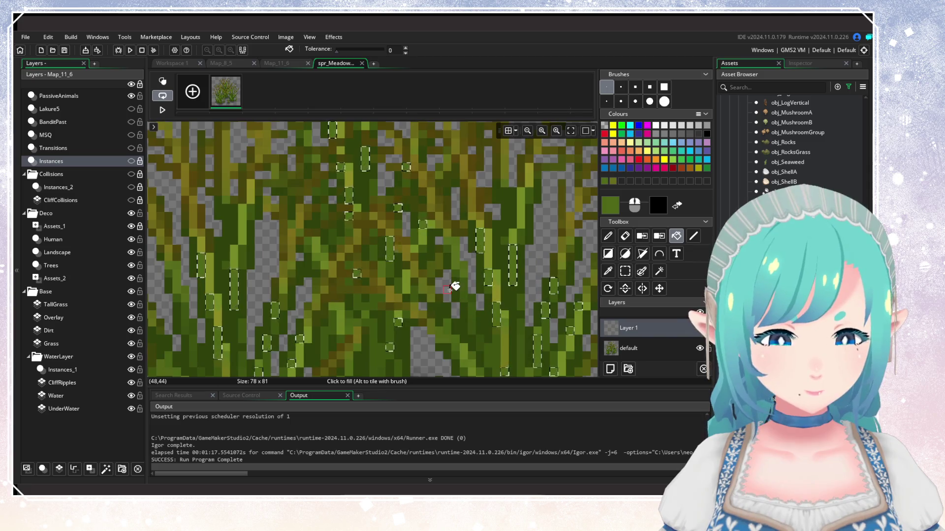
scroll(438, 271, "down", 1)
scroll(426, 254, "up", 1)
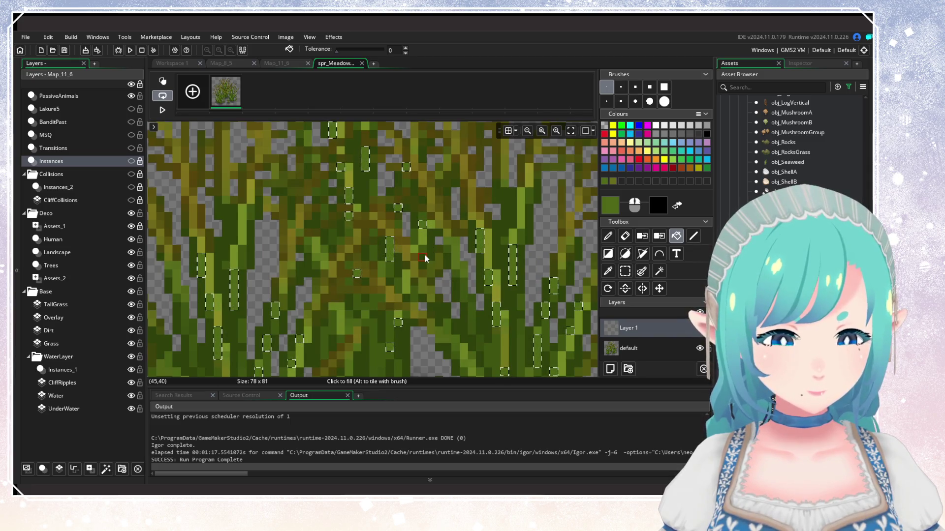
scroll(424, 255, "down", 1)
scroll(394, 184, "up", 1)
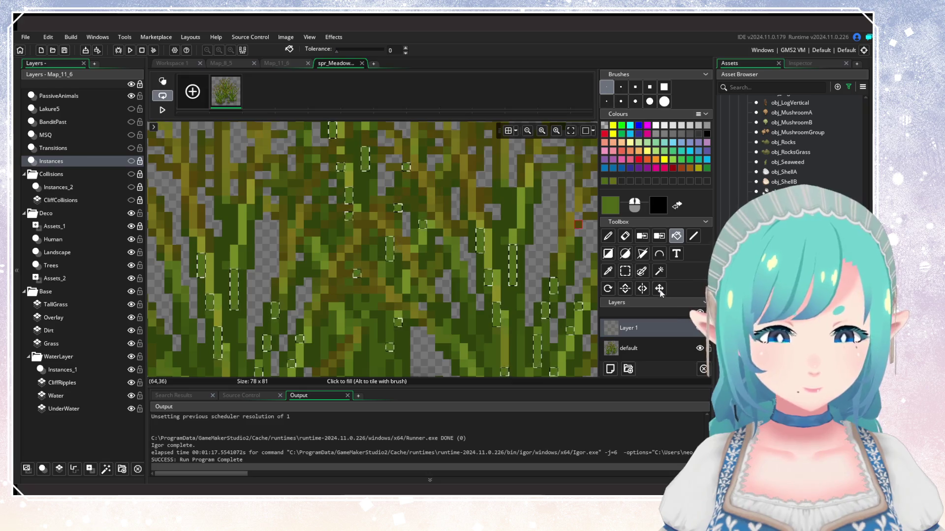
left_click(659, 272)
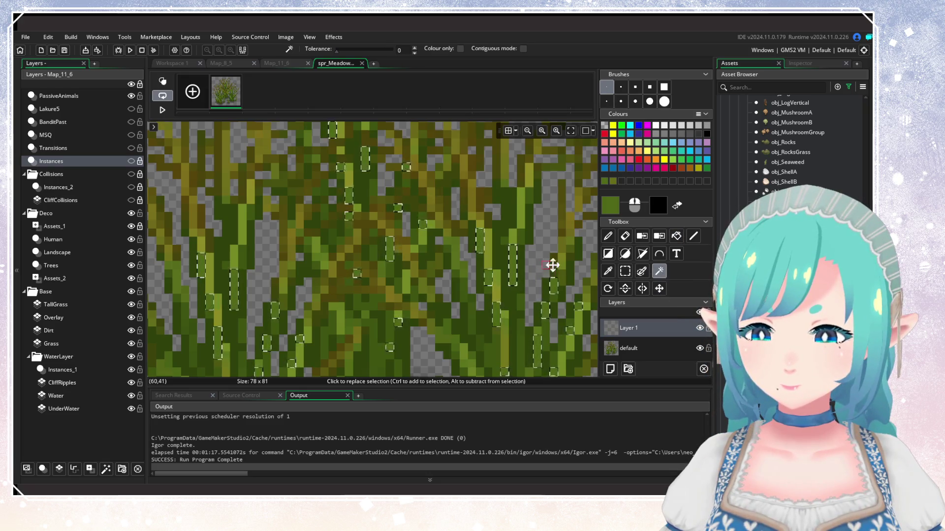
left_click(628, 342)
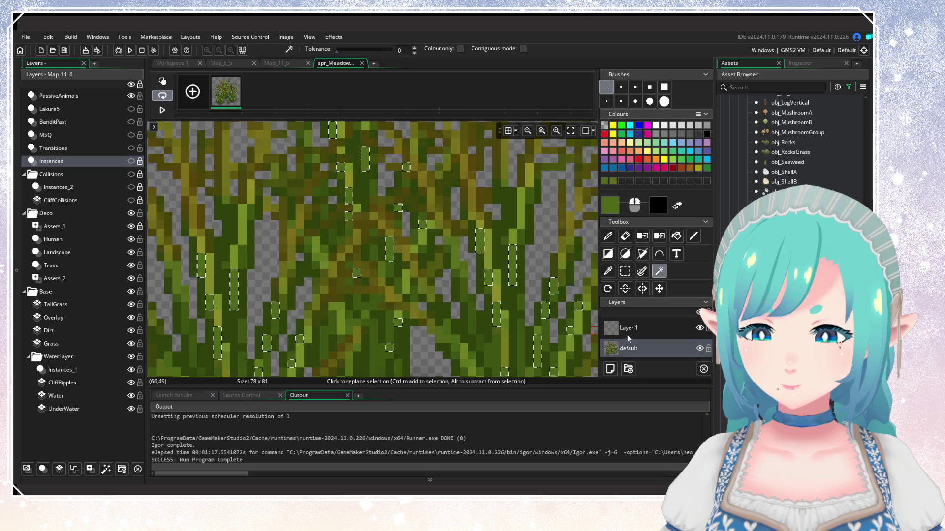
left_click(632, 334)
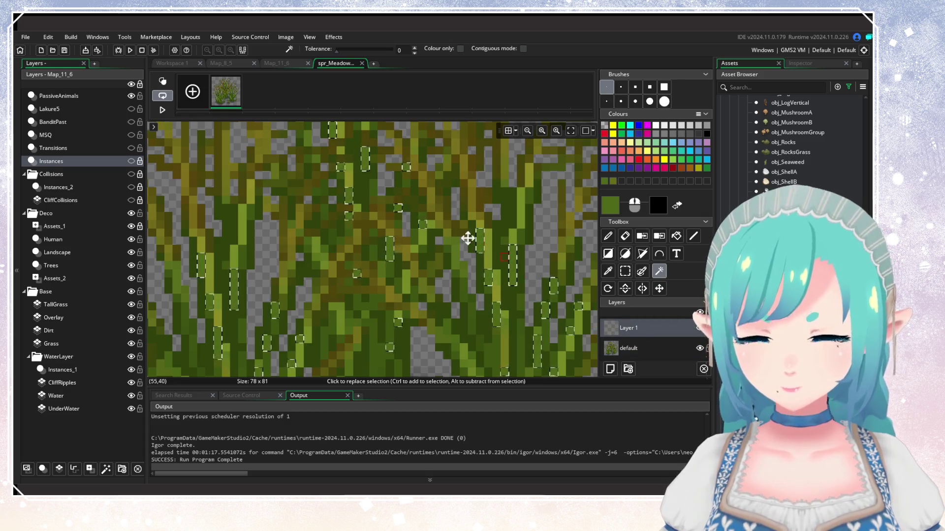
Step: Glance at the Image menu, then make the default layer active with the Pencil tool
scroll(467, 239, "down", 3)
scroll(441, 228, "up", 3)
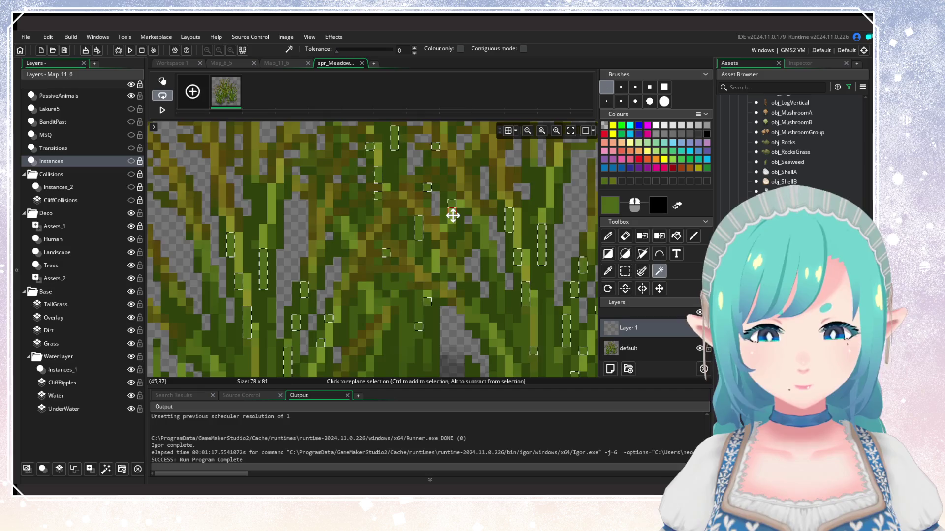
scroll(452, 216, "down", 4)
scroll(459, 228, "up", 3)
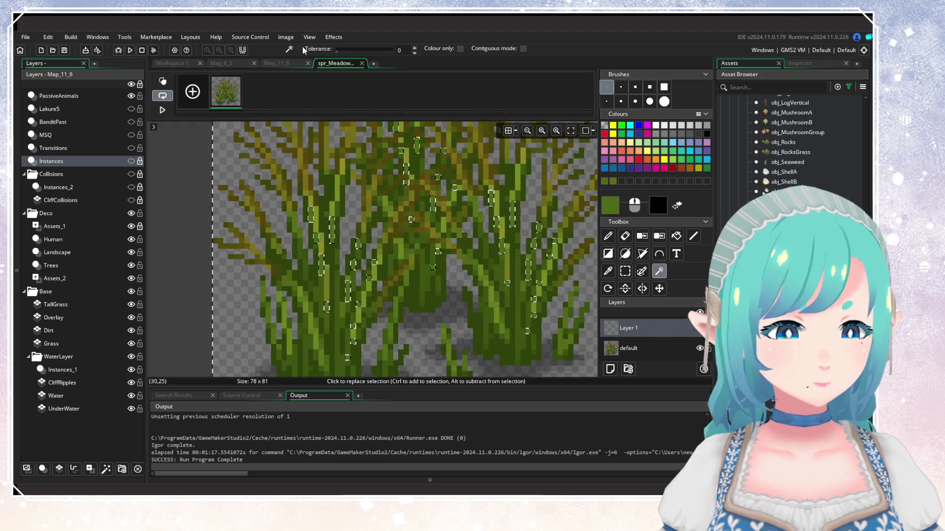
left_click(286, 38)
mouse_move(219, 40)
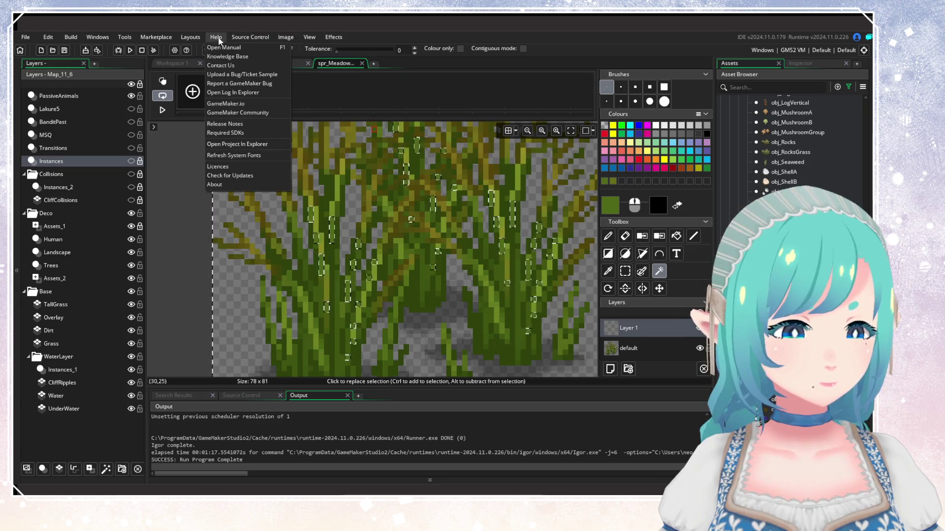
left_click(497, 106)
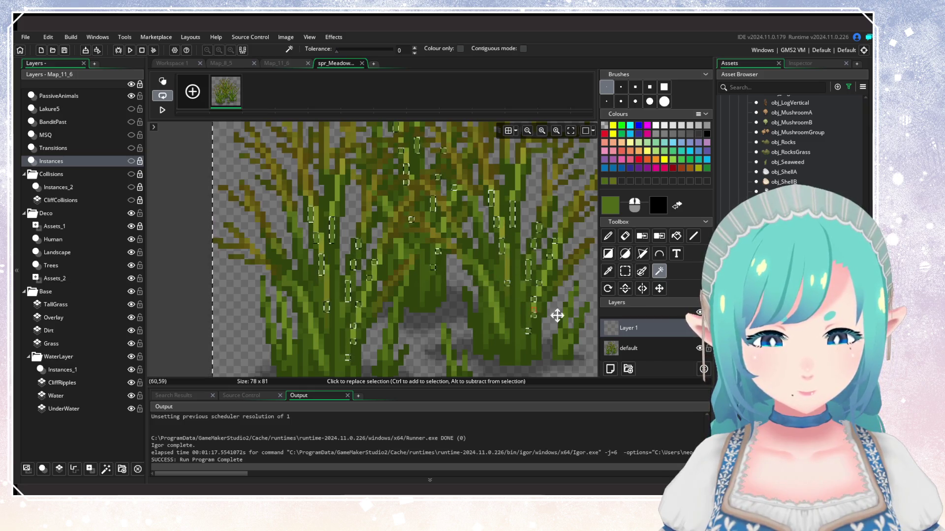
left_click(642, 352)
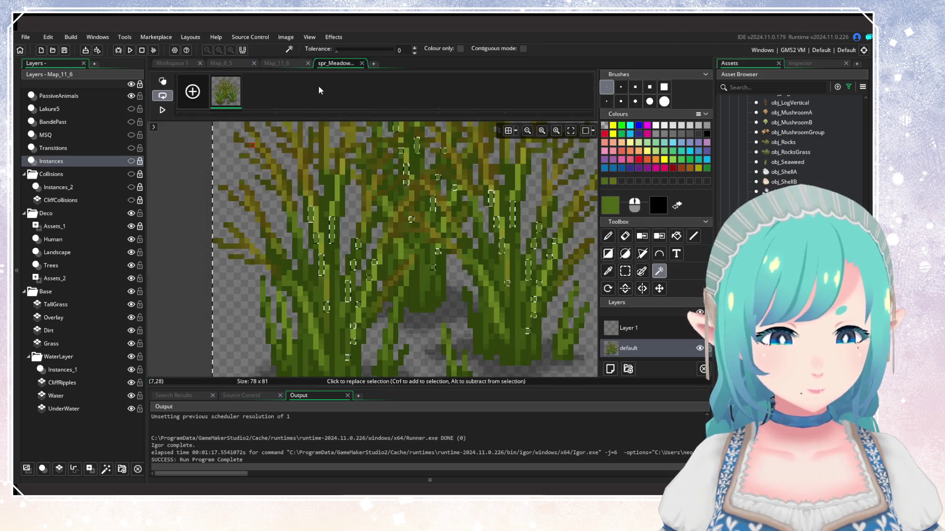
left_click(612, 240)
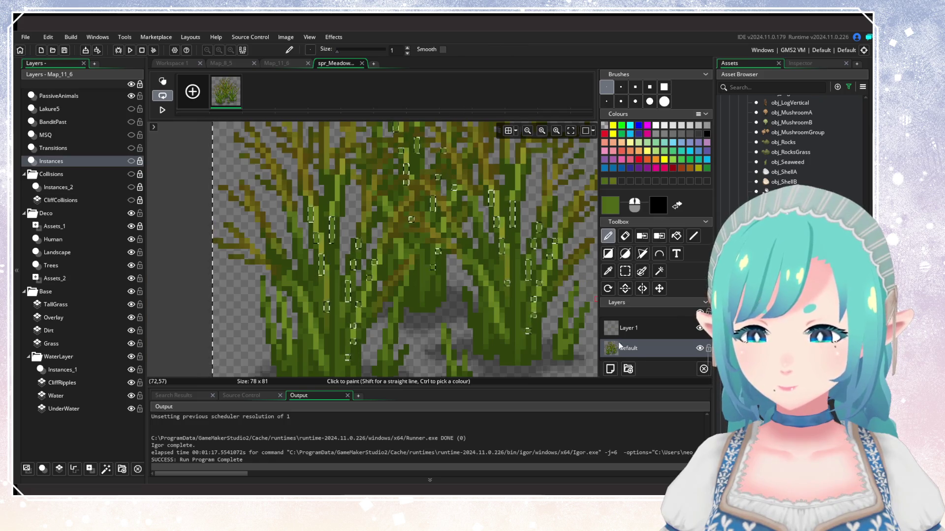
Step: Switch between Layer 1 and the default layer, then close the meadow grass image editor
left_click(641, 331)
scroll(563, 223, "down", 2)
scroll(563, 223, "up", 2)
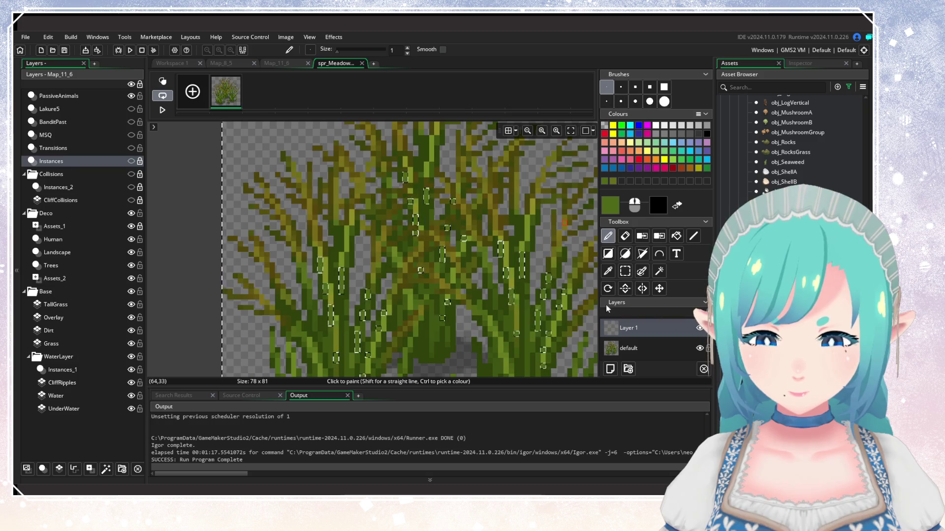
scroll(514, 227, "down", 1)
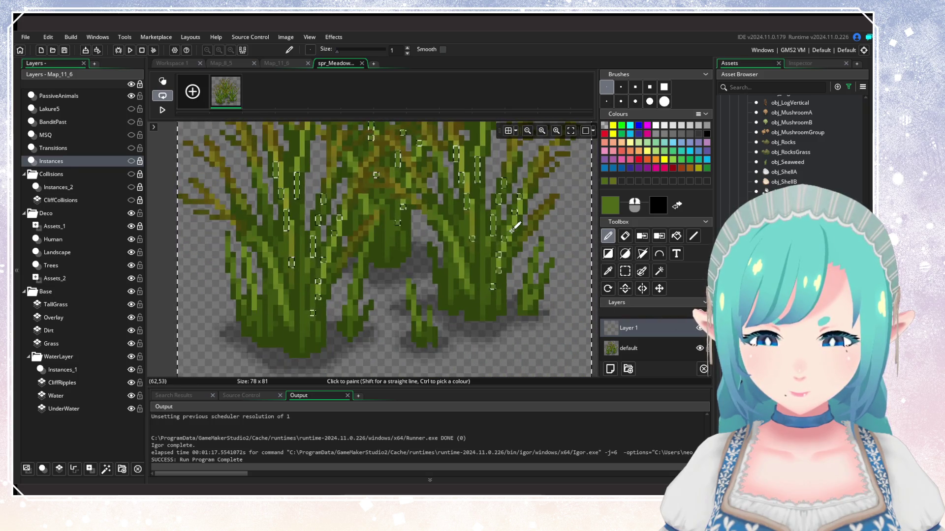
scroll(512, 224, "up", 1)
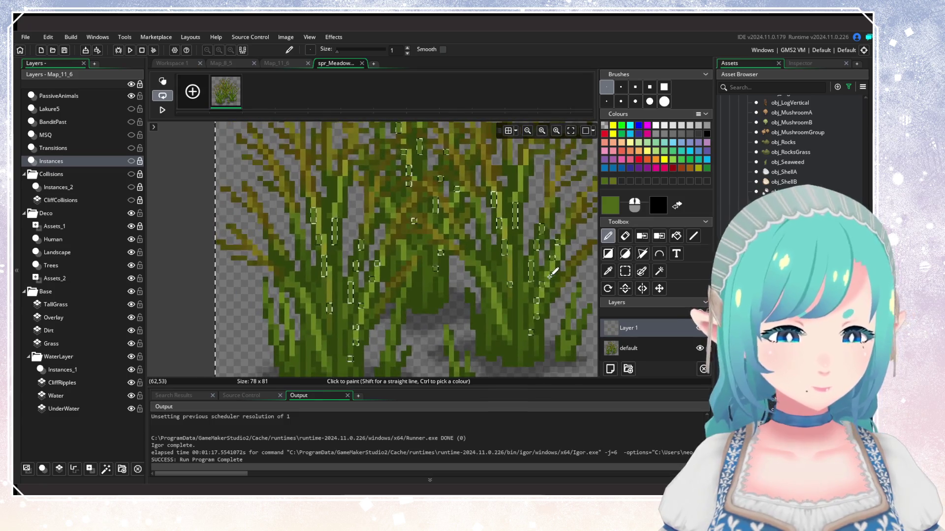
scroll(484, 206, "down", 1)
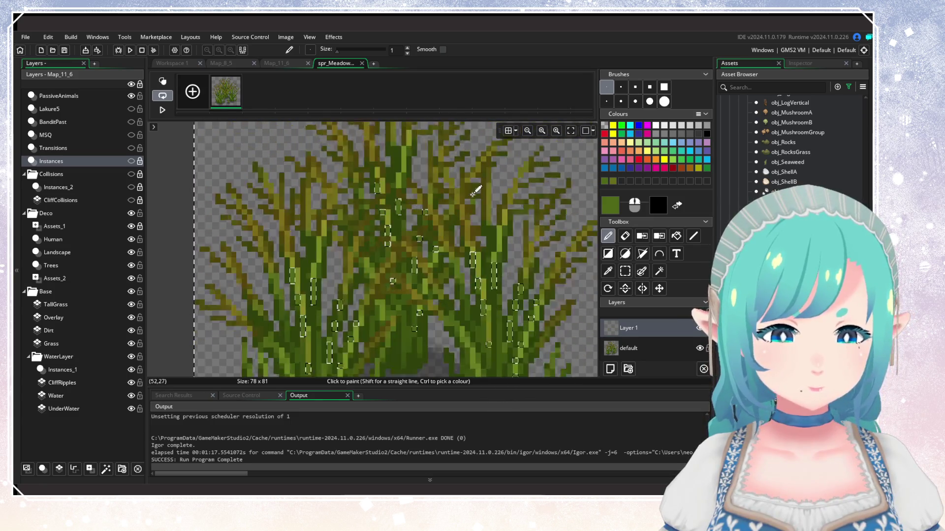
scroll(492, 206, "up", 1)
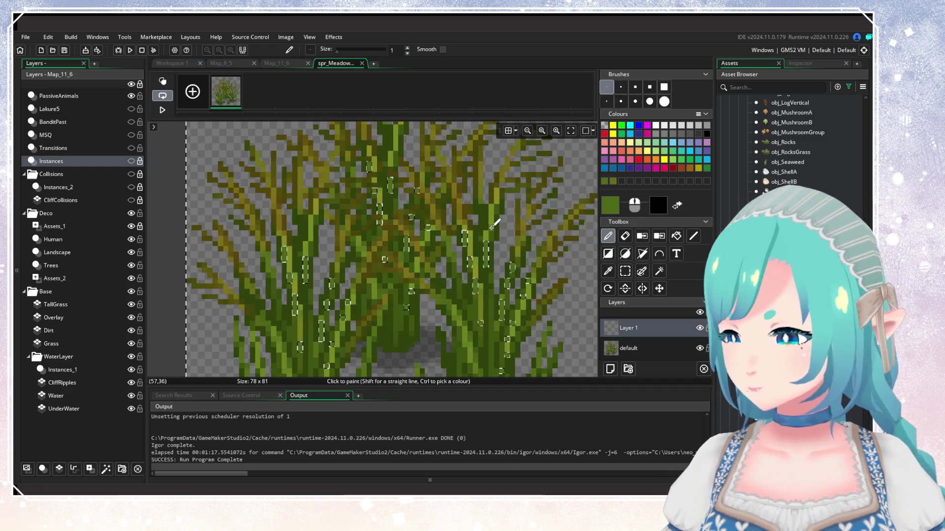
left_click(627, 348)
key("Up")
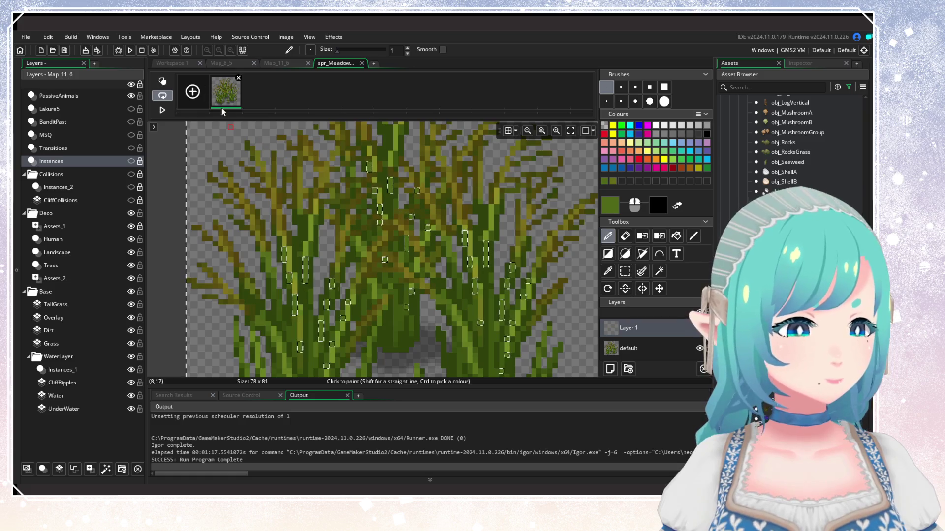
left_click(140, 50)
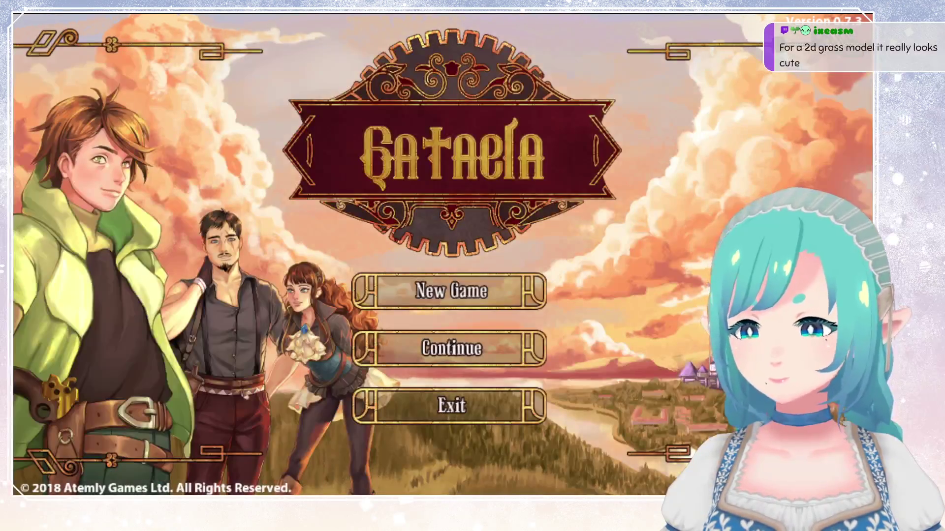
Step: Continue from save slot 1, walk left across the meadow, and quit with Alt+F4
key("Return")
key("Return")
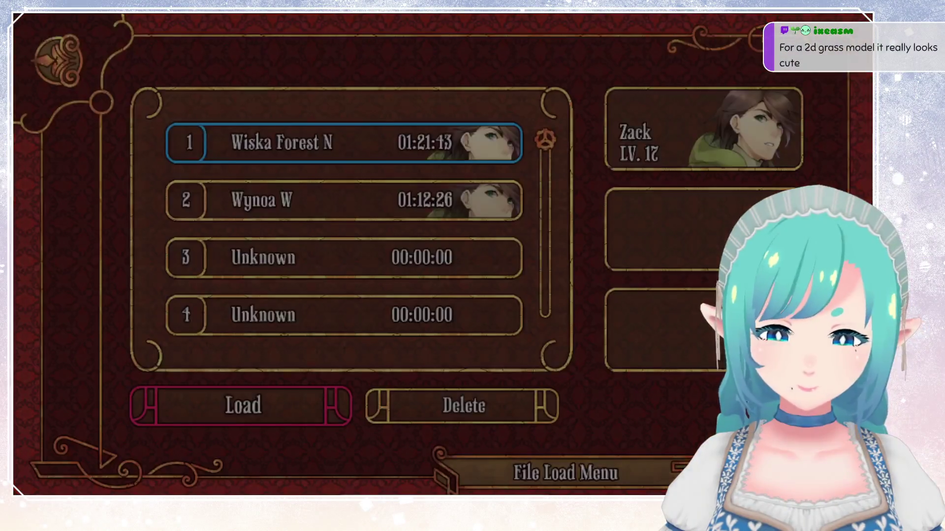
key("Return")
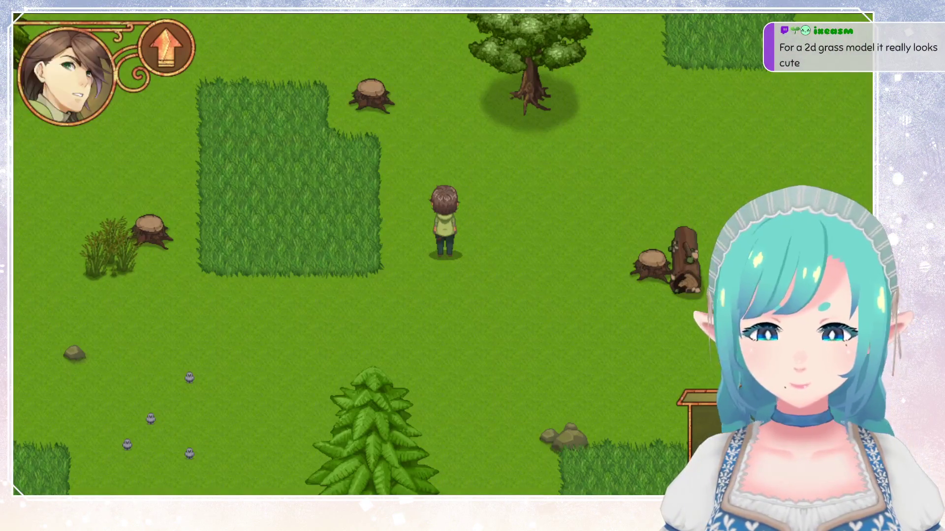
key("Left")
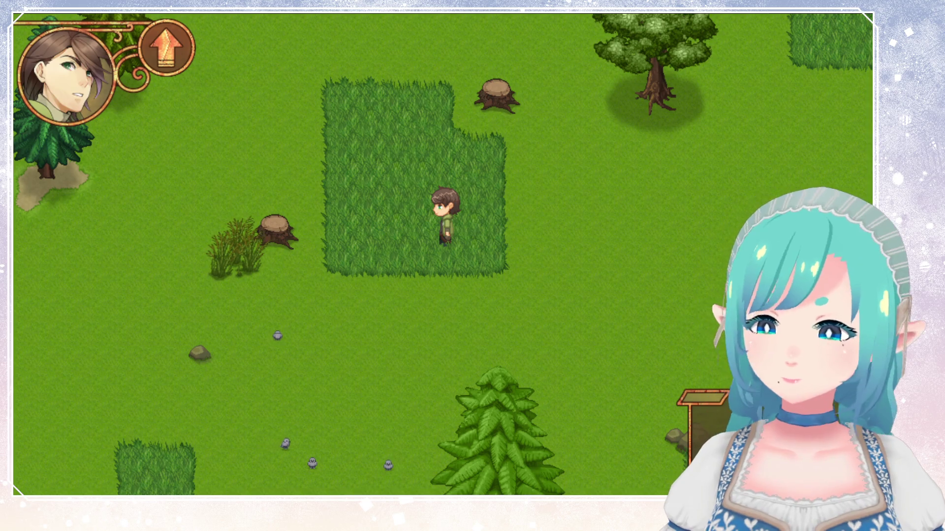
key("alt+F4")
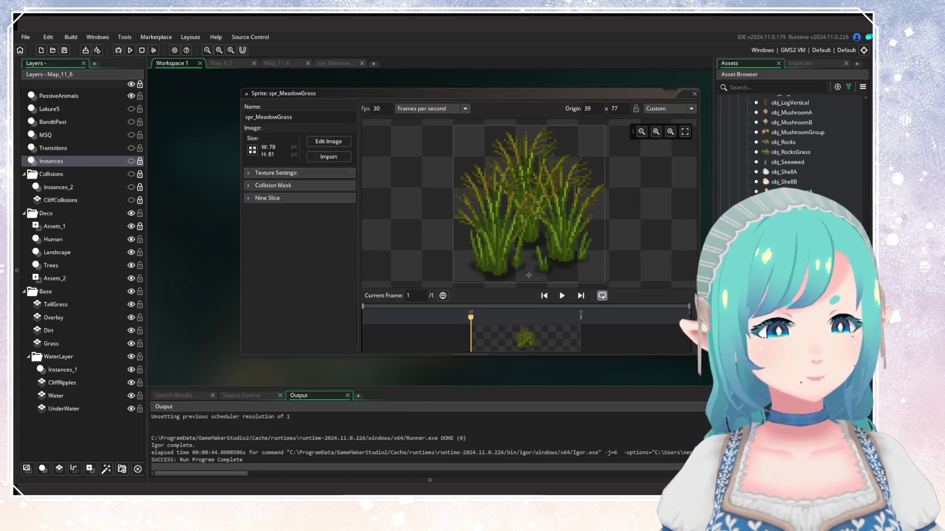
Step: Open spr_MeadowGrass in the image editor with the Magic Wand tool selected
left_click(328, 141)
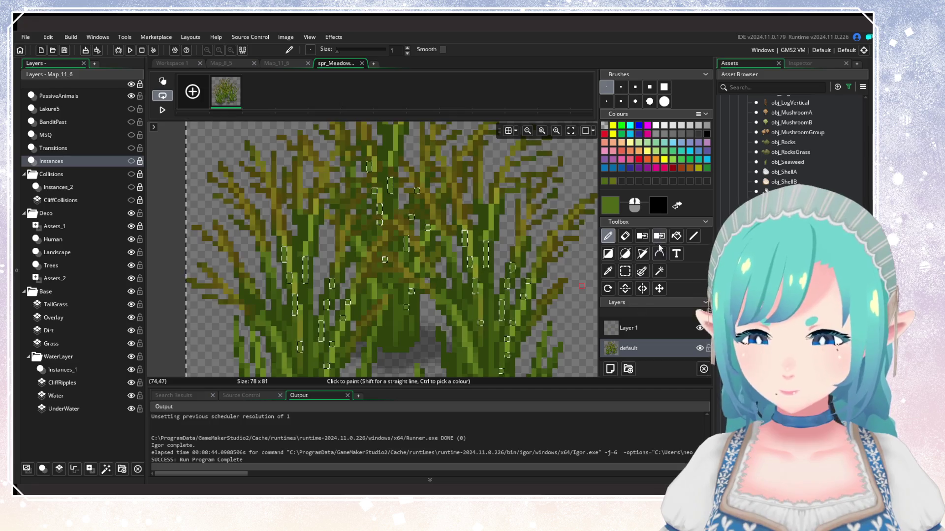
left_click(660, 272)
scroll(497, 276, "down", 1)
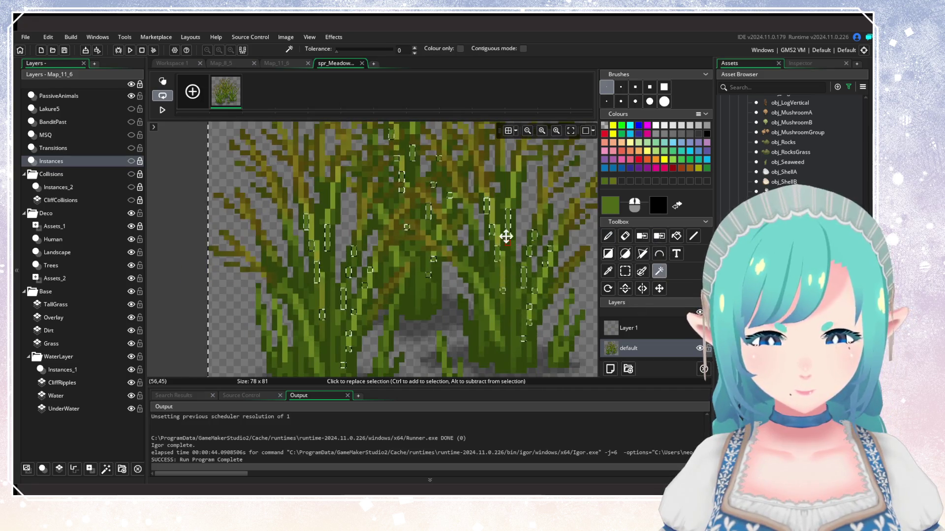
scroll(506, 237, "up", 3)
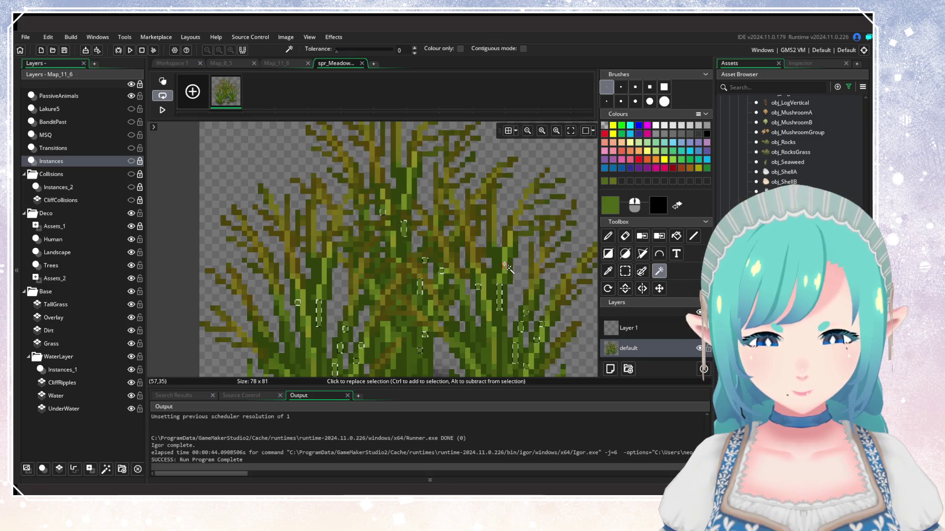
scroll(525, 182, "down", 5)
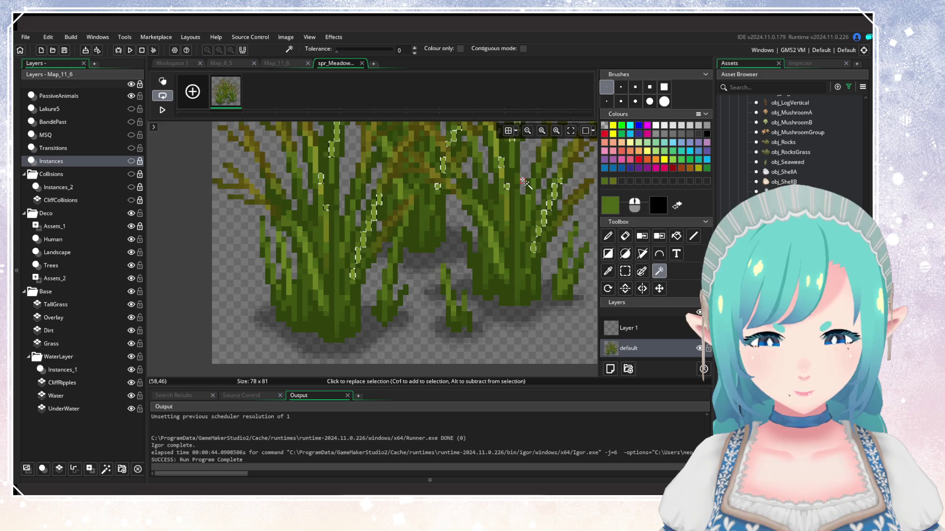
Step: Add more grass blade pixels to the selection, then return to Workspace 1
left_click(472, 203, "ctrl")
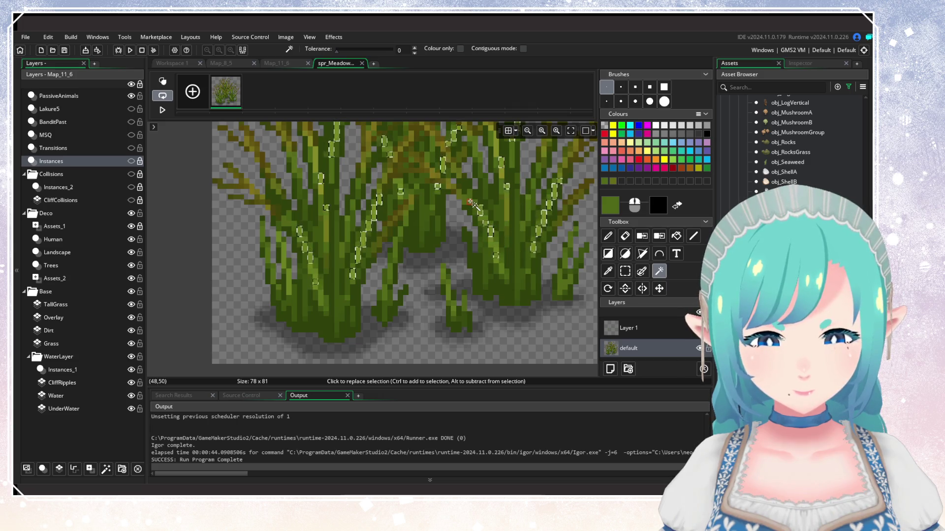
scroll(481, 211, "up", 3)
scroll(436, 311, "up", 2)
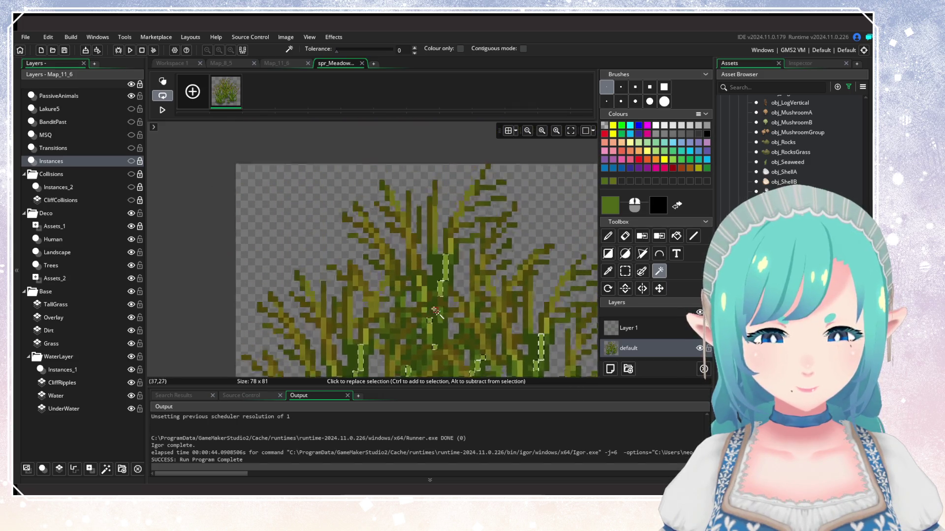
left_click(434, 229, "ctrl")
scroll(458, 224, "down", 3)
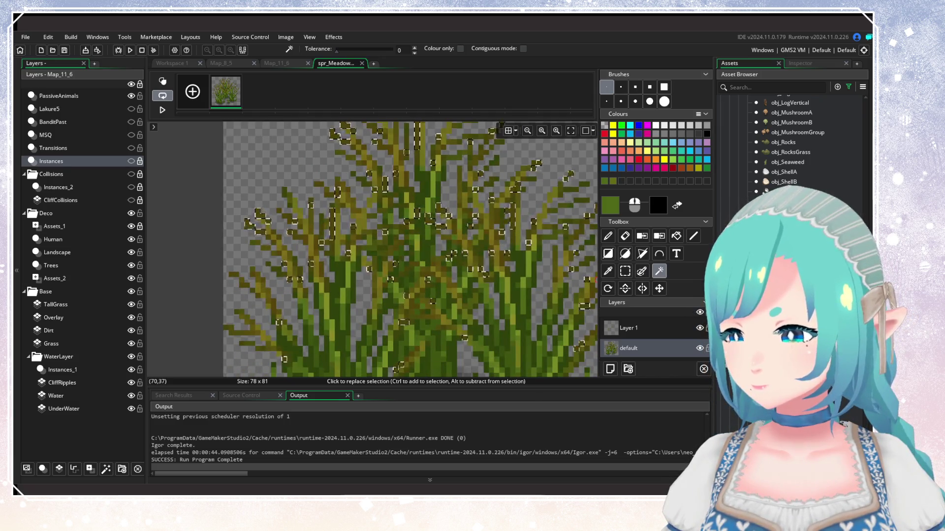
left_click(170, 63)
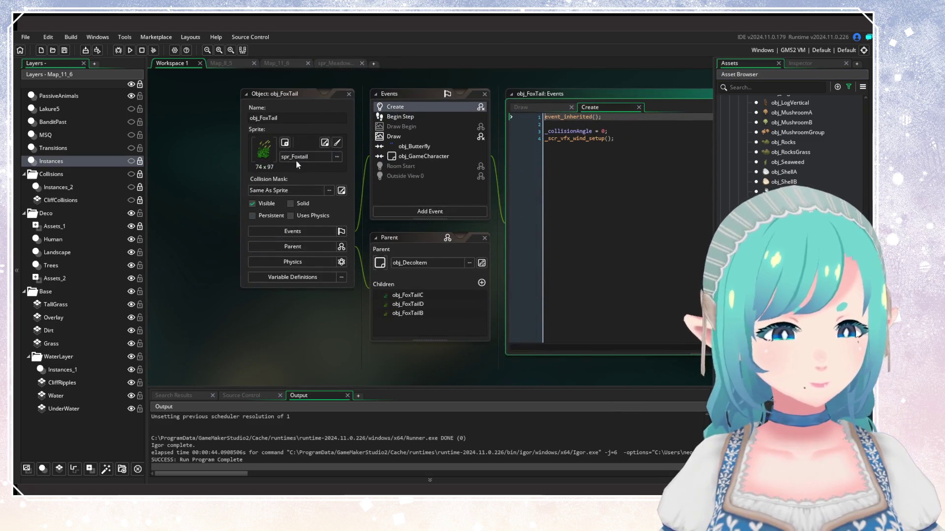
Step: Look over the obj_FoxTail and obj_FoxTailB foxtail sprites, then switch to spr_MeadowGrass
left_click(325, 143)
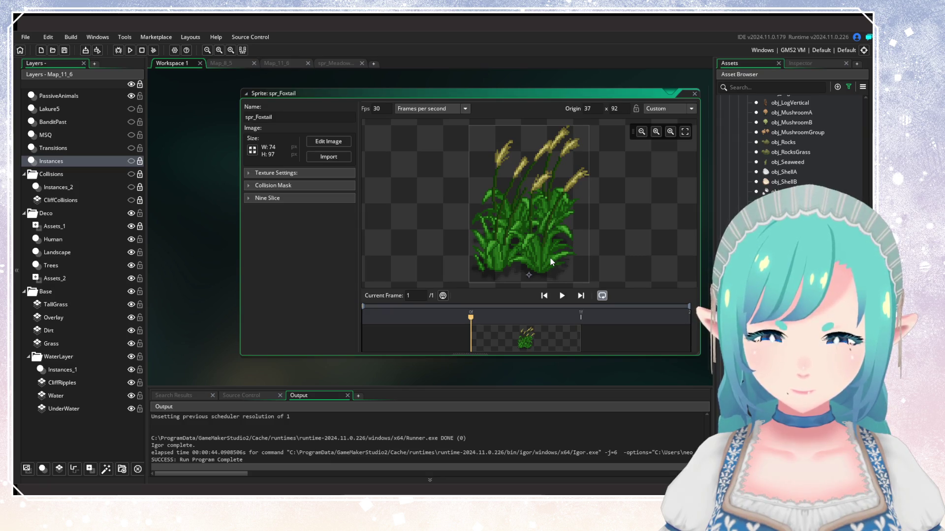
left_click(694, 93)
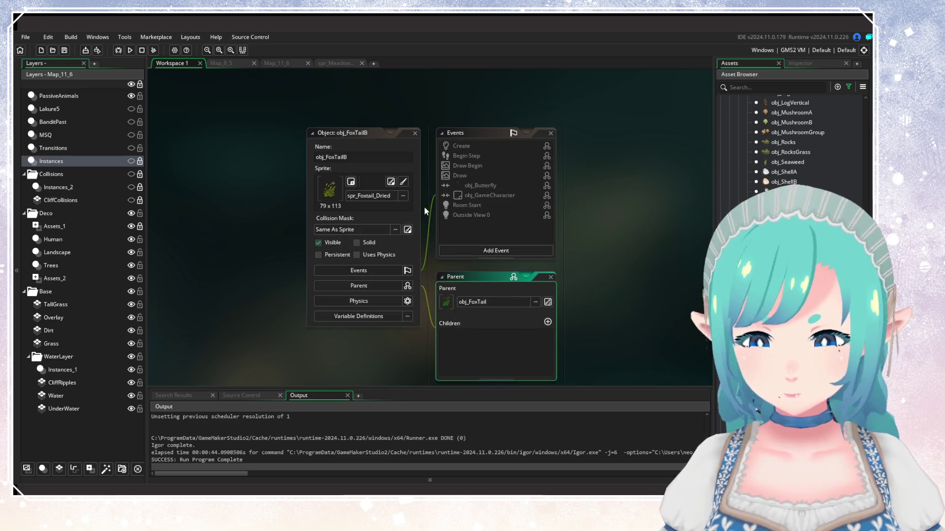
left_click(391, 182)
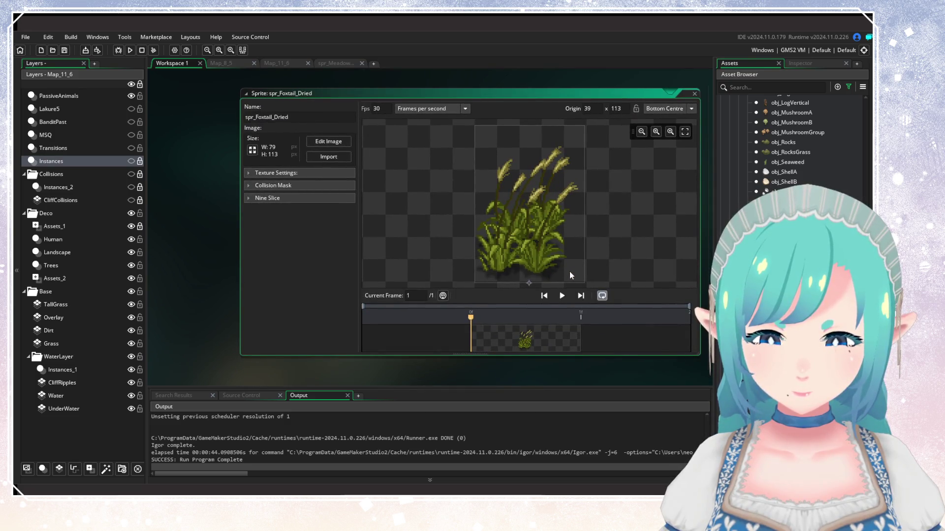
scroll(680, 366, "up", 2)
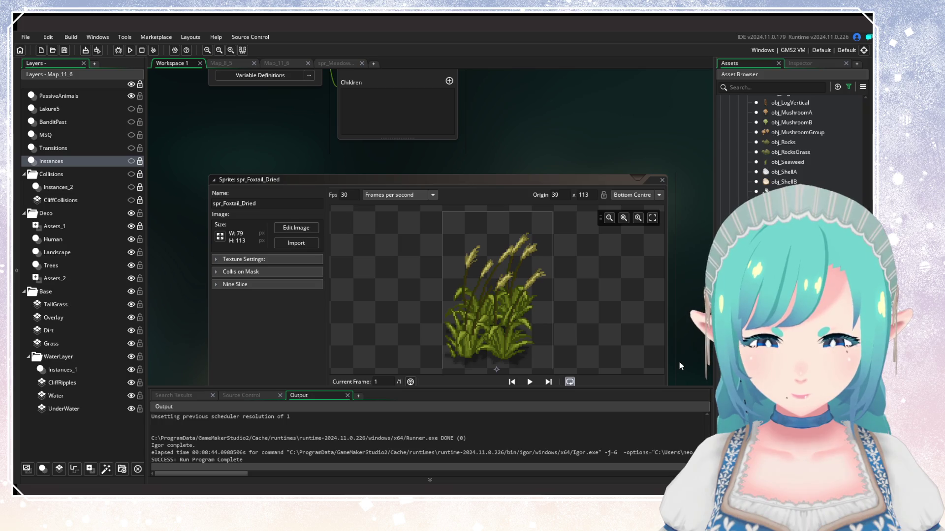
double_click(649, 179)
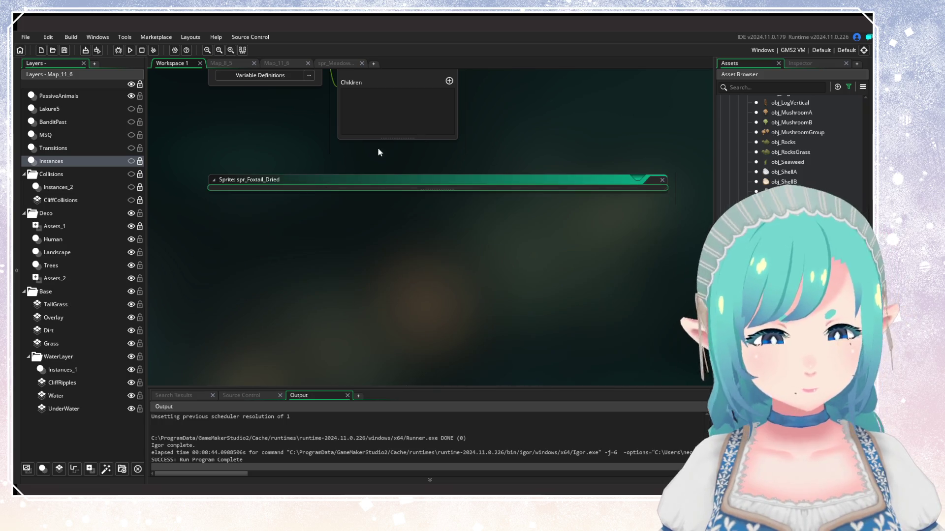
left_click(337, 63)
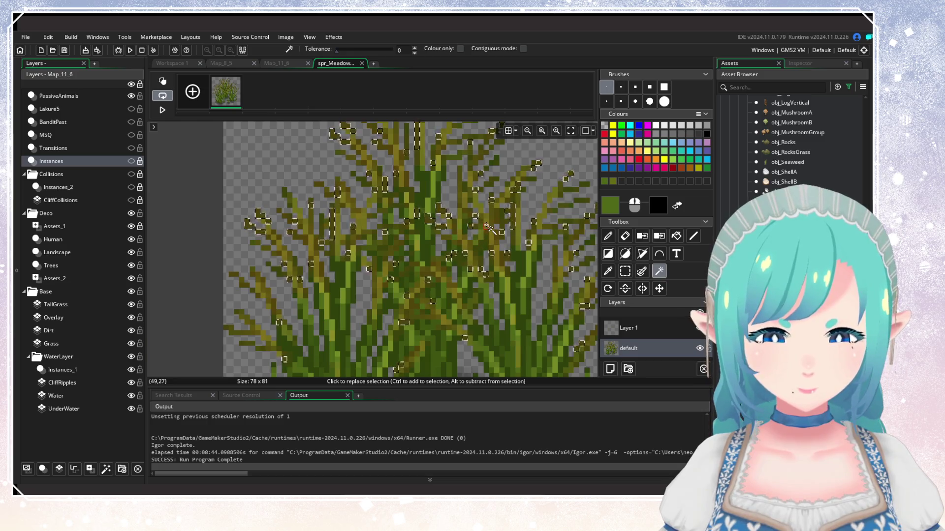
scroll(463, 236, "down", 2)
scroll(435, 253, "up", 2)
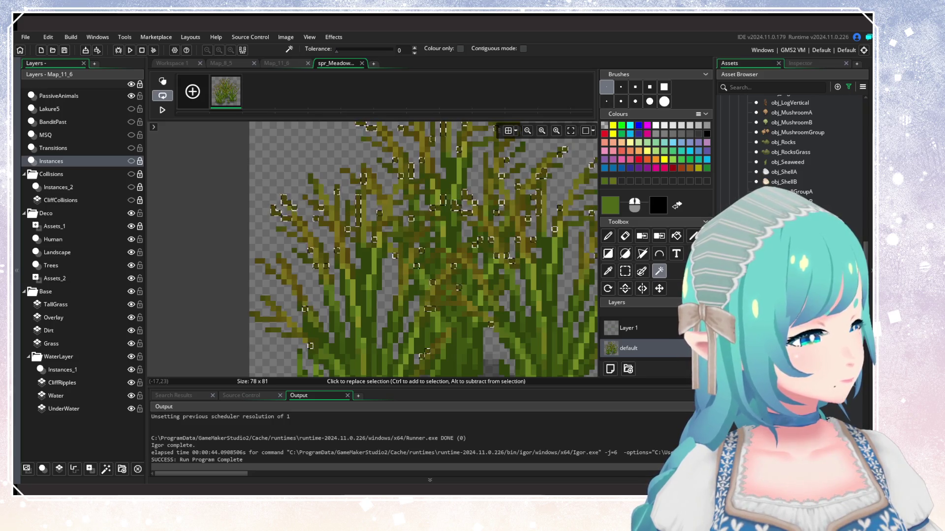
left_click(674, 331)
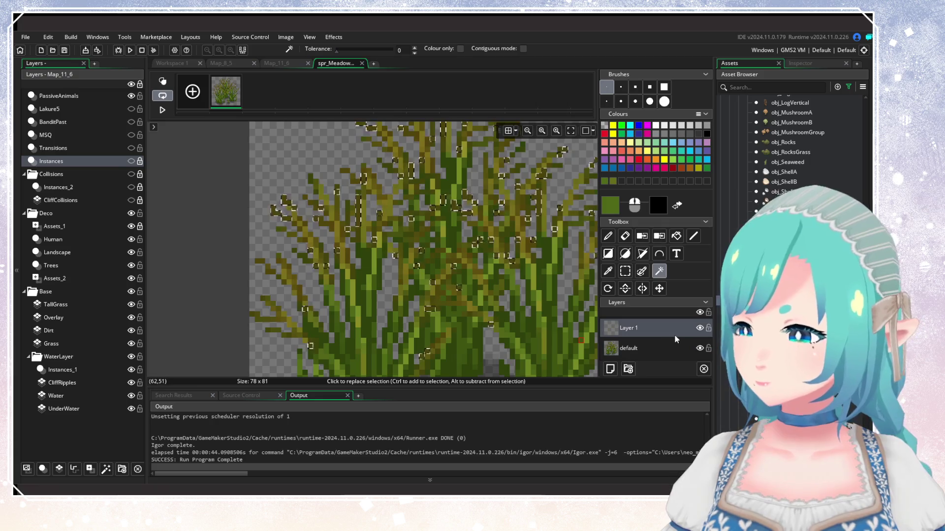
Step: Delete Layer 1, close spr_MeadowGrass, and open parent obj_FoxTail's Create event
left_click(703, 369)
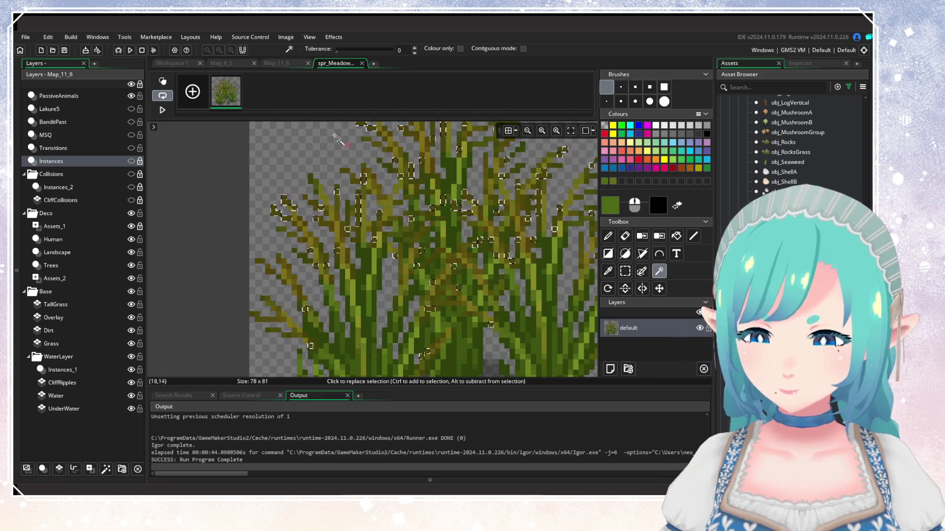
left_click(361, 63)
left_click_drag(530, 208, 592, 326)
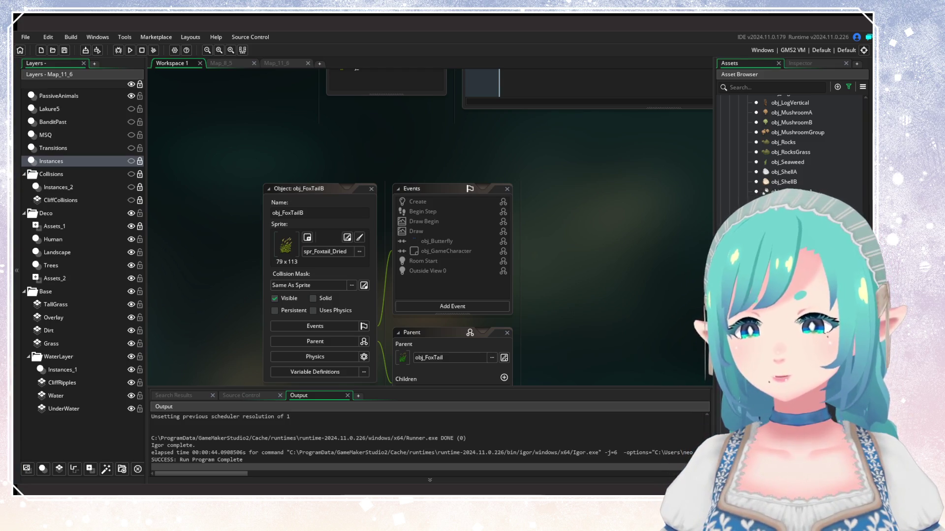
left_click(504, 357)
double_click(305, 162)
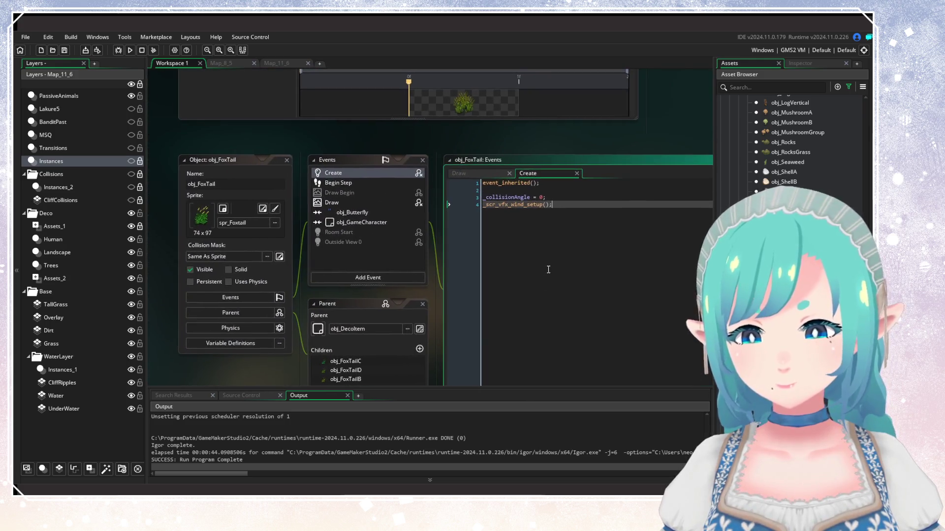
Step: Close the MeadowGrass sprite editor, review the shader_Wind vertex code, and close it
scroll(443, 258, "up", 3)
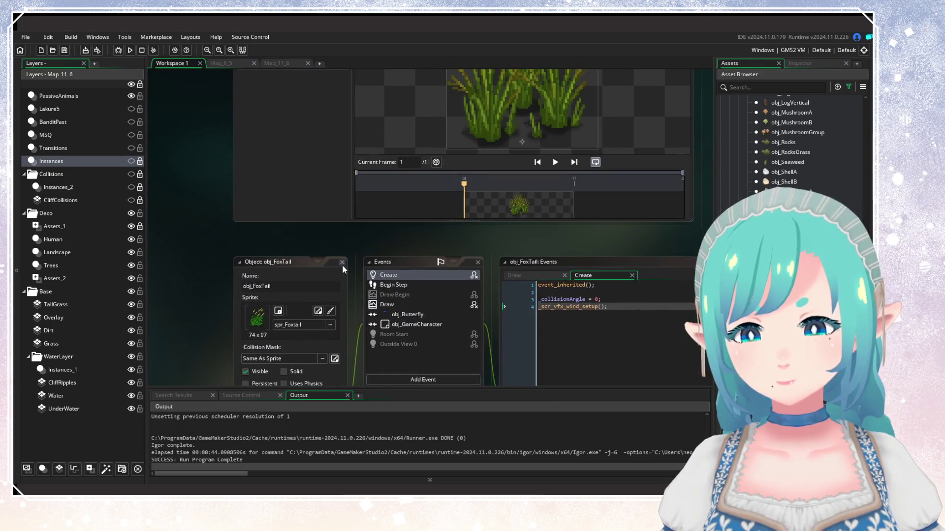
scroll(385, 309, "down", 5)
left_click(557, 202)
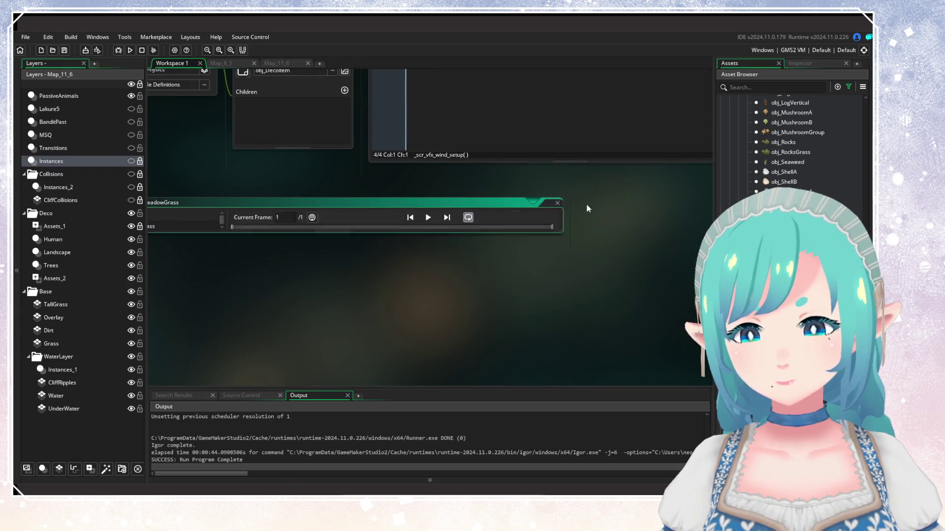
scroll(586, 203, "up", 3)
mouse_move(490, 296)
left_mouse_down()
mouse_move(273, 219)
mouse_move(347, 196)
mouse_move(352, 351)
left_mouse_up()
left_click(412, 307)
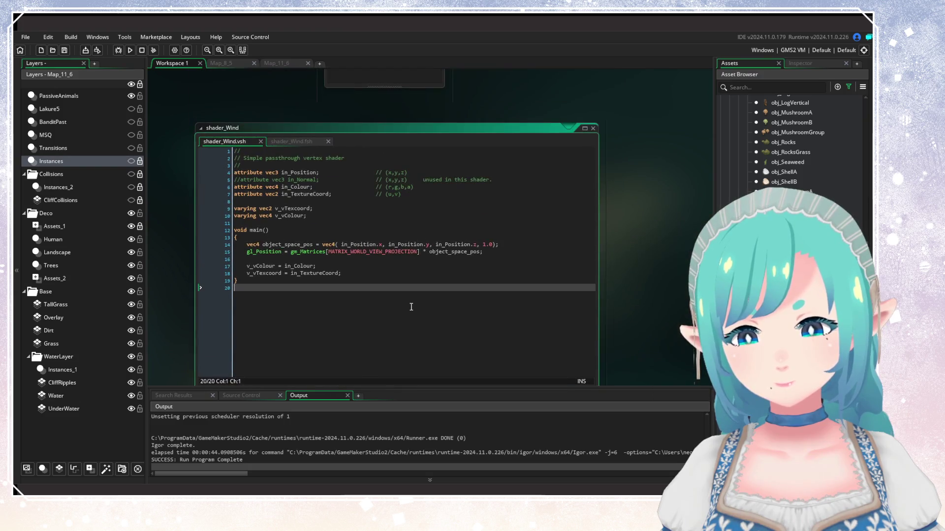
scroll(787, 221, "up", 10)
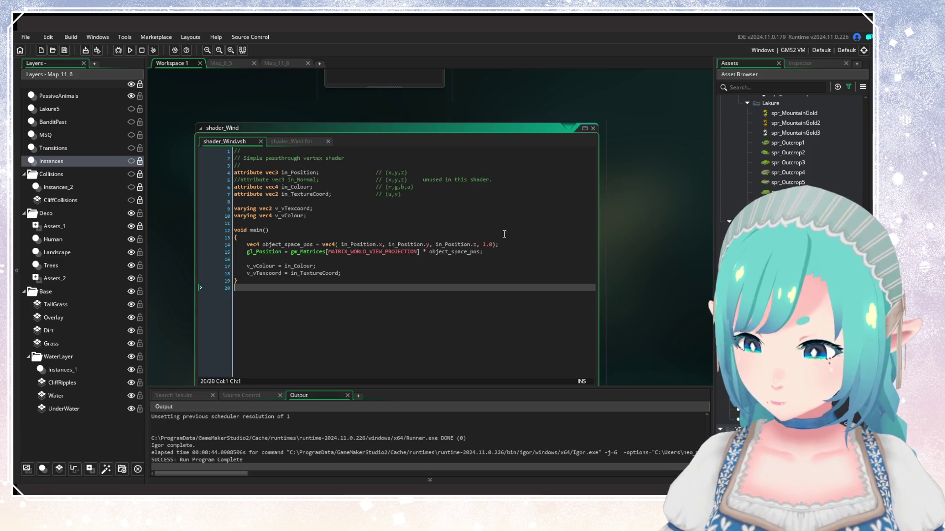
left_click(593, 129)
Step: Check the Asset Browser filter options and scroll to the shader assets
left_click(847, 86)
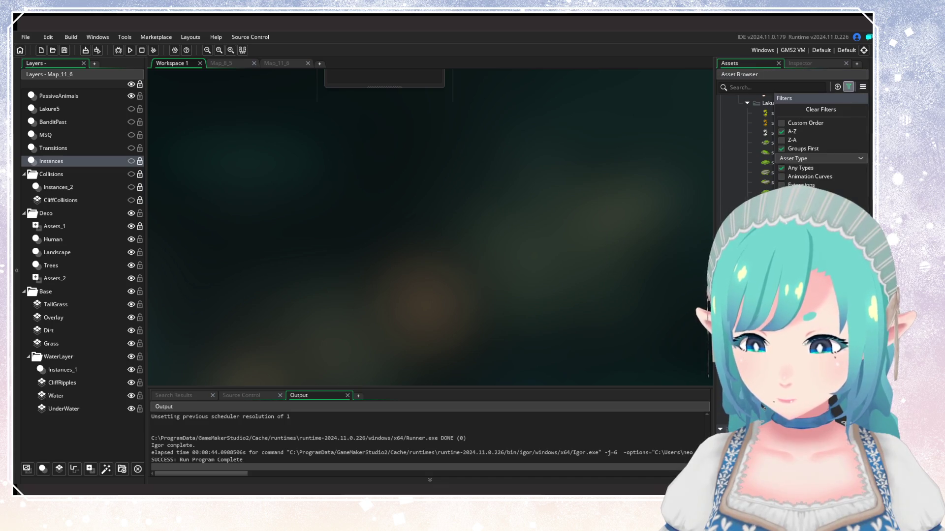
key("Escape")
scroll(787, 142, "down", 10)
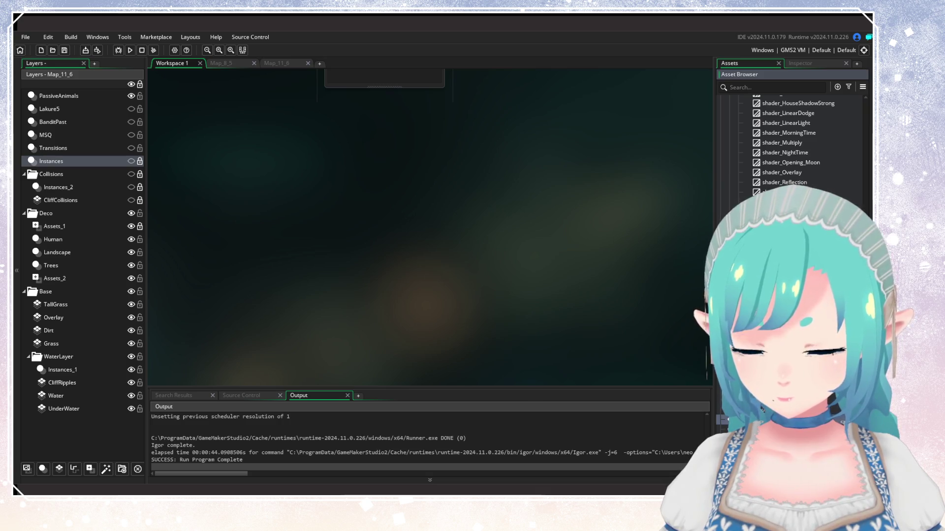
scroll(788, 143, "up", 2)
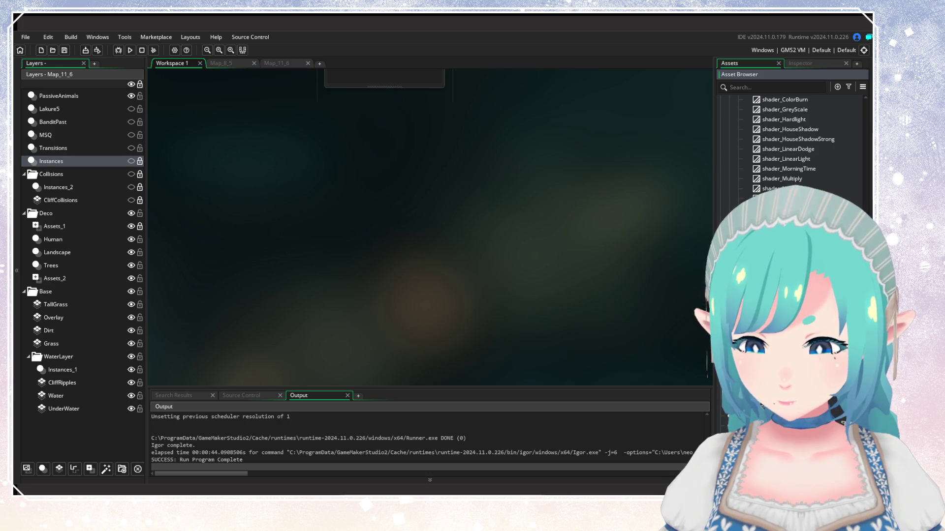
left_click(698, 383)
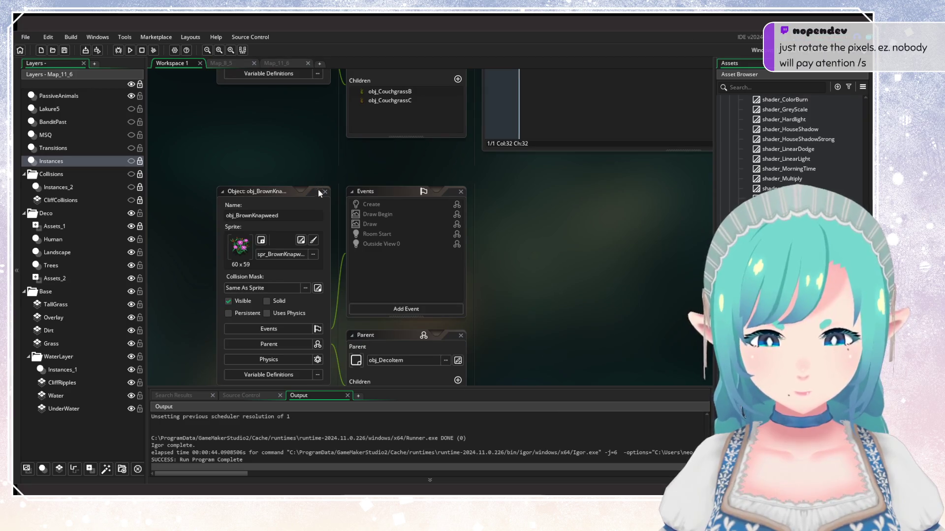
Step: Inspect obj_Couchgrass's obj_GameCharacter collision call to scr_vfx_grass_collision, then return to Workspace 1
double_click(320, 191)
left_click_drag(640, 257, 582, 390)
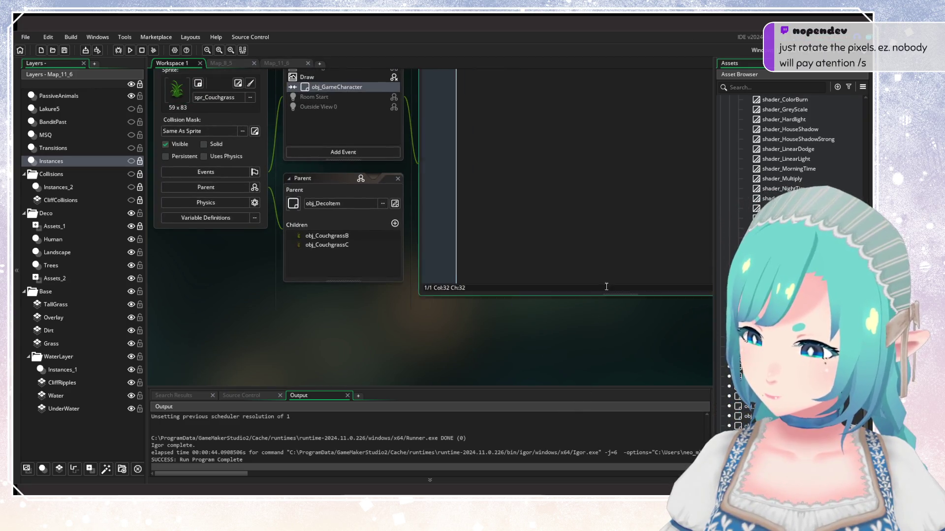
left_click(559, 289)
left_click(450, 147)
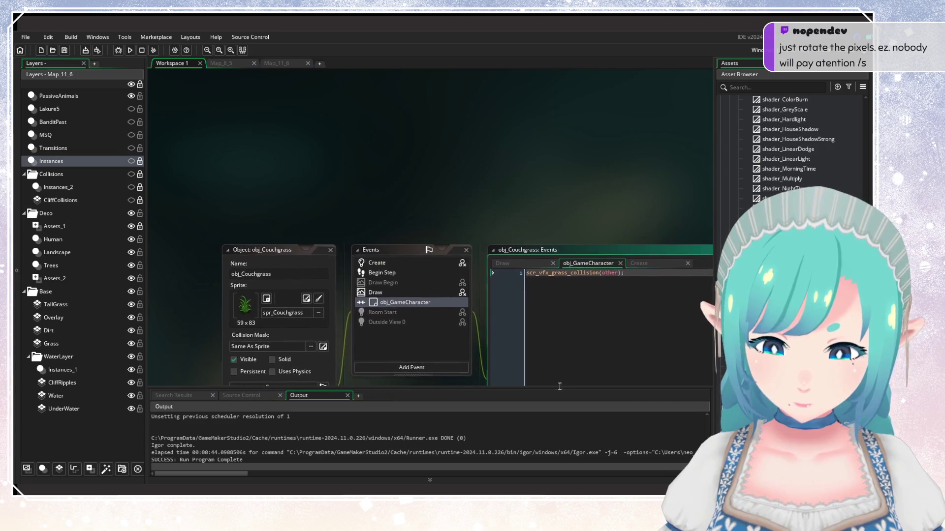
scroll(313, 187, "down", 5)
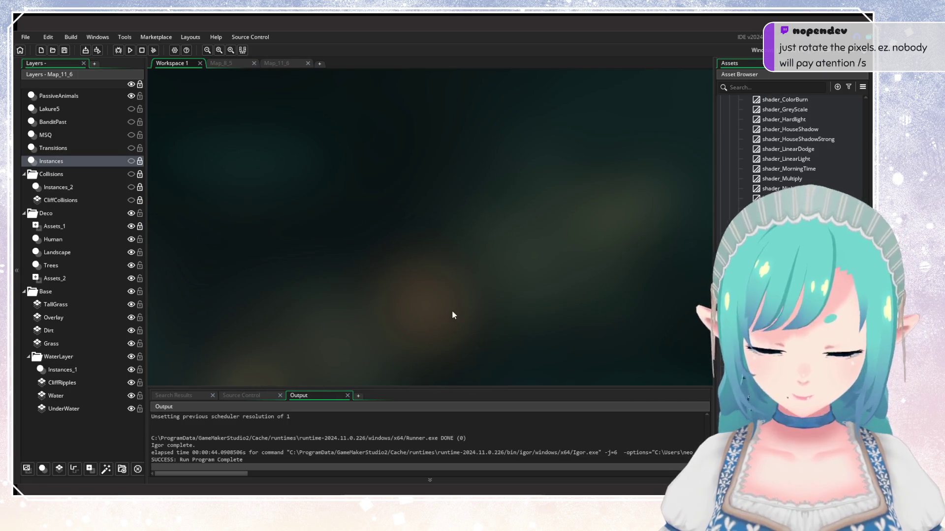
scroll(445, 230, "up", 5)
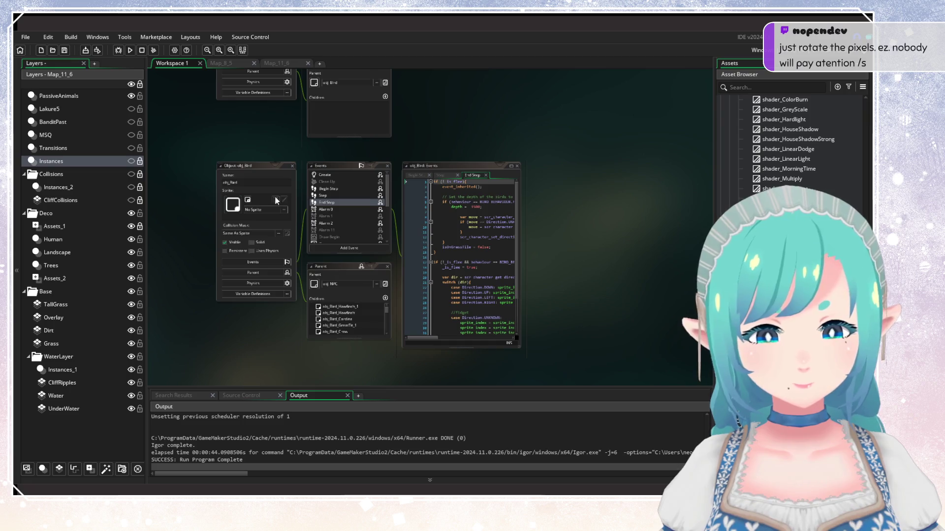
left_click(269, 64)
left_click(159, 61)
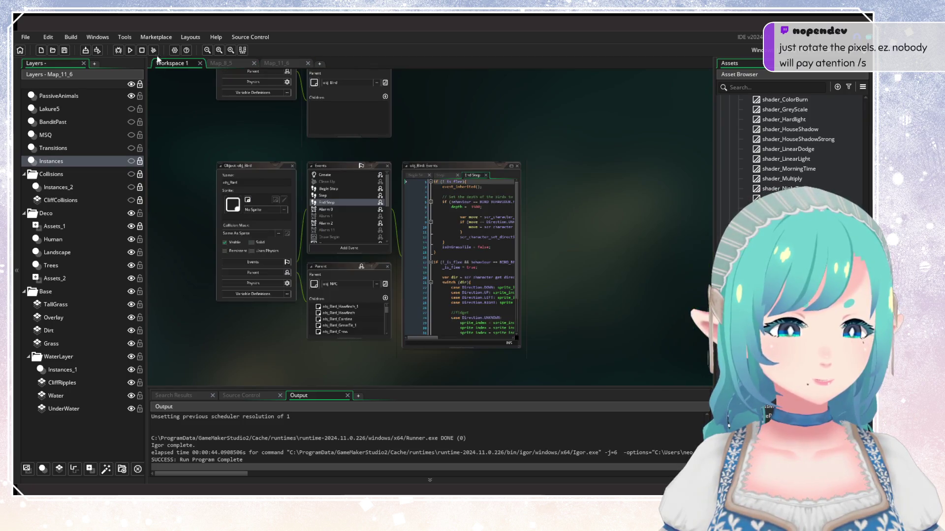
Step: Build and run the game, then close the obj_Bird and obj_Bird_Seagull windows
left_click(131, 51)
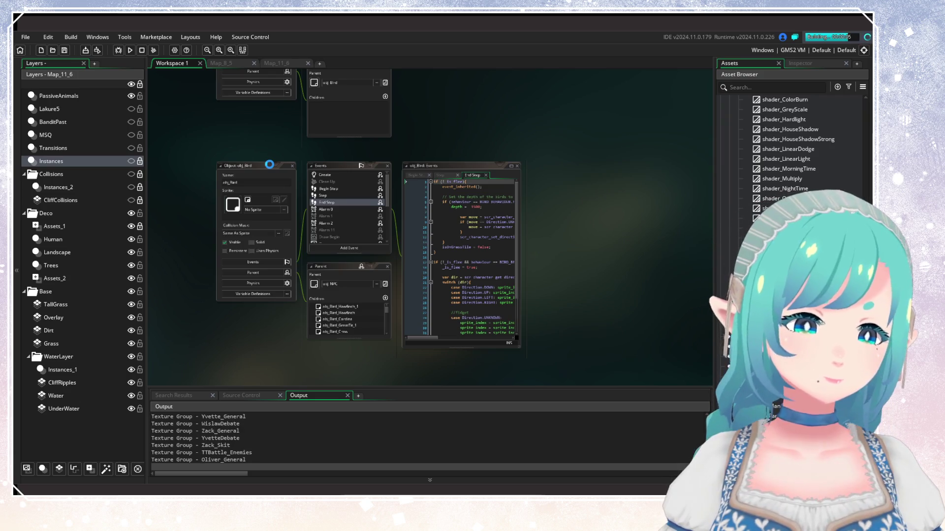
left_click(292, 165)
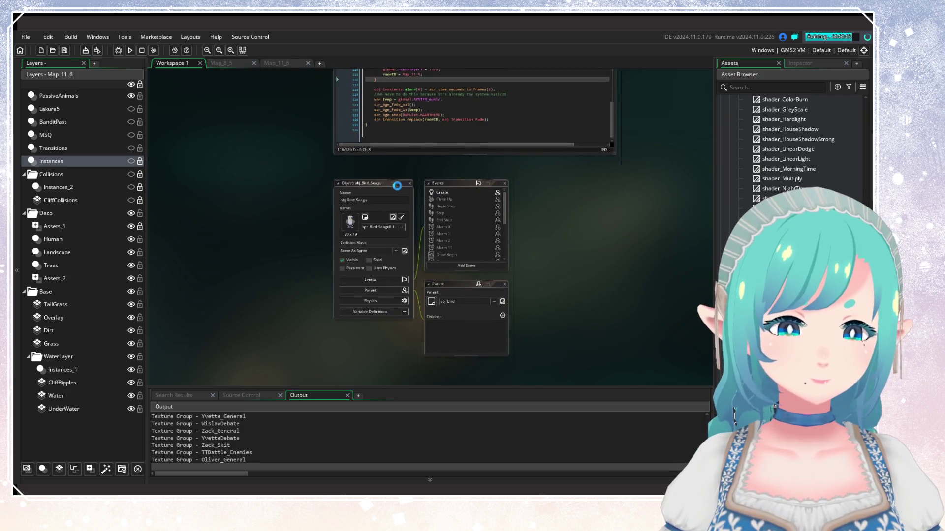
left_click(409, 180)
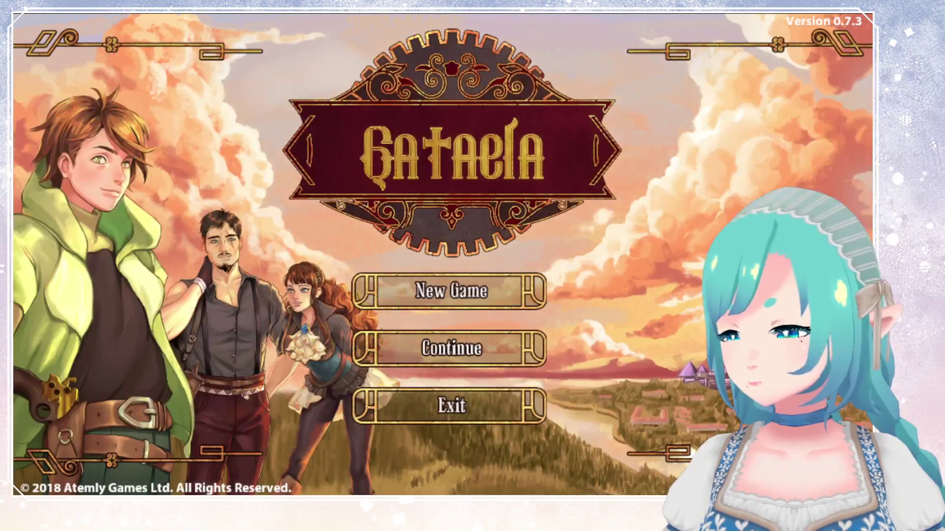
Step: Load the saved game and run the hero around the meadow, then down onto the next map
key("Return")
key("Return")
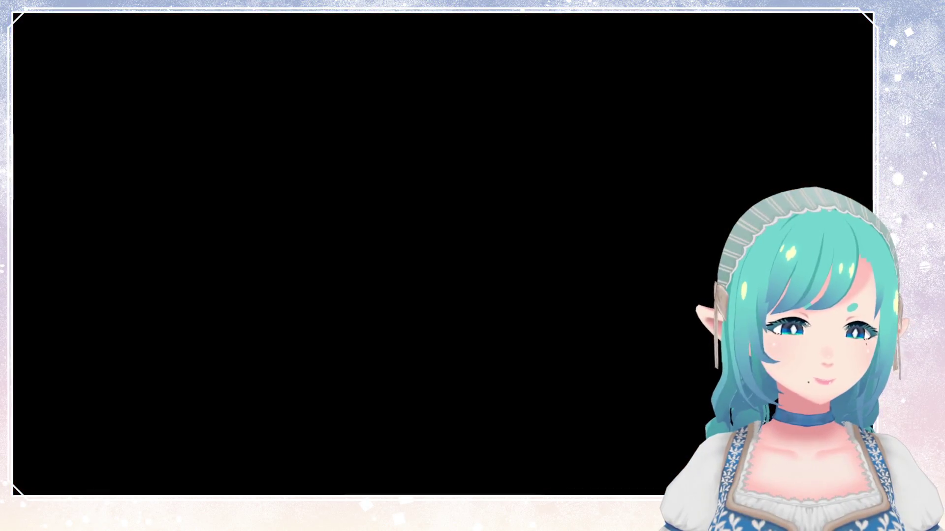
key("Up")
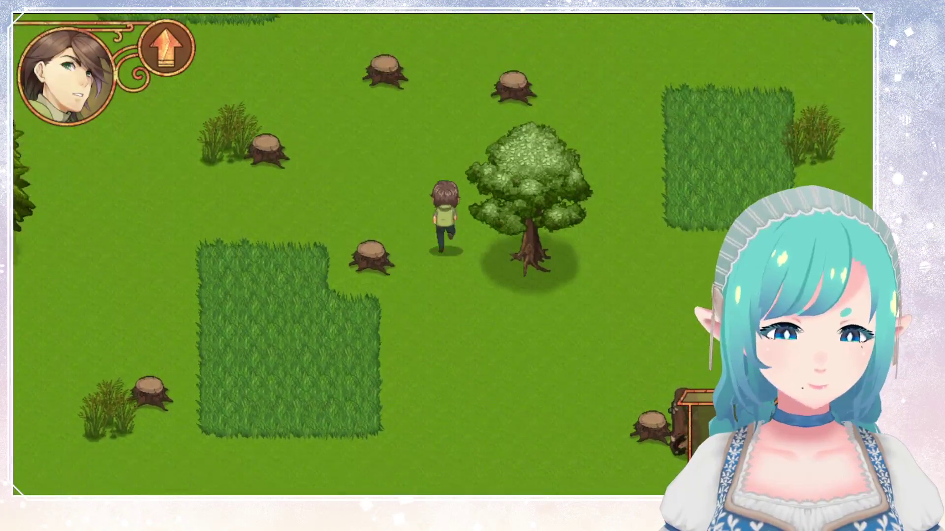
key("Right")
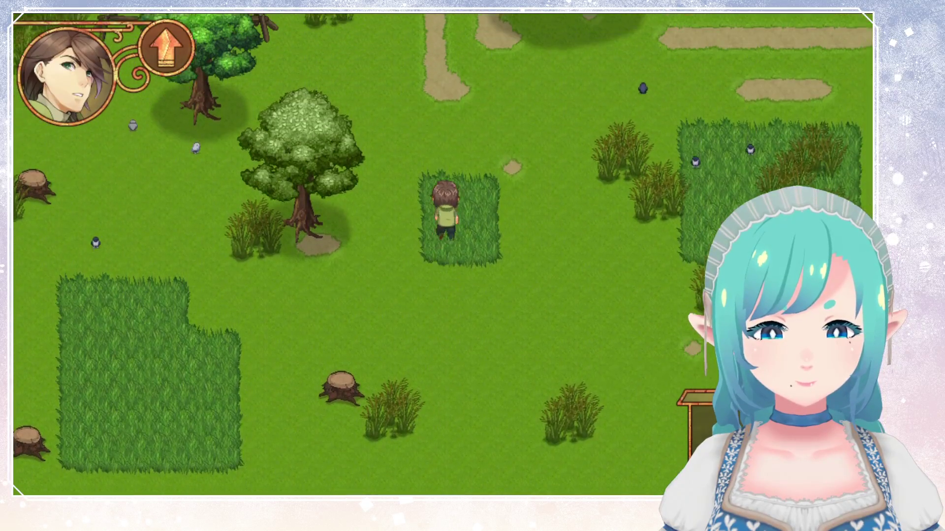
key("Left")
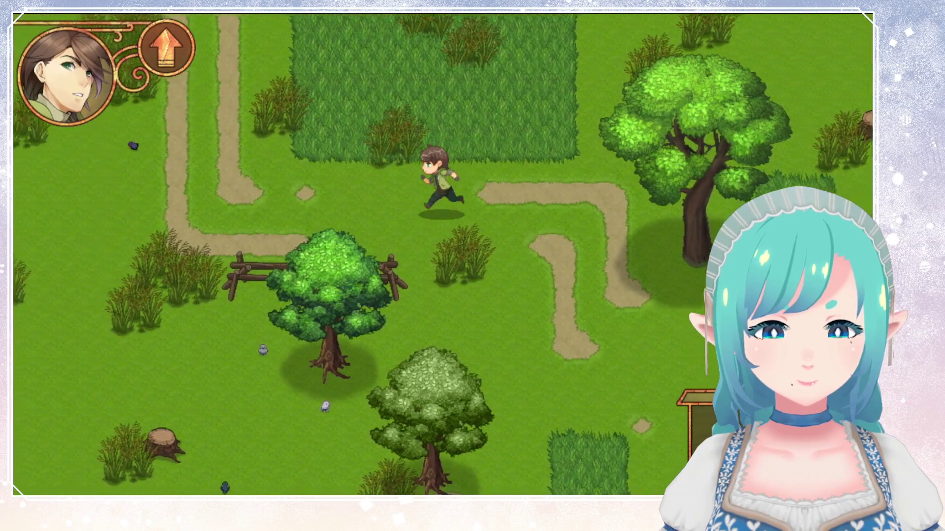
key("Up")
key("Up")
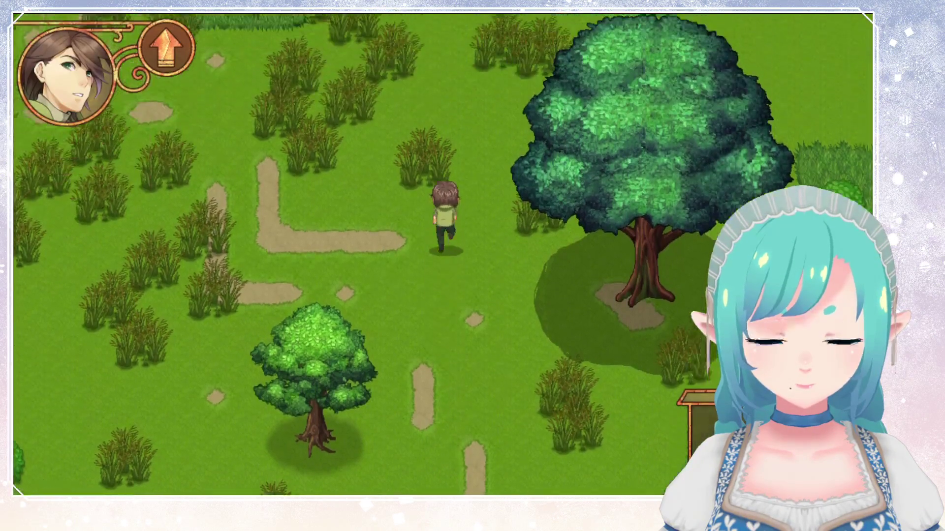
key("Left")
key("Right")
key("Down")
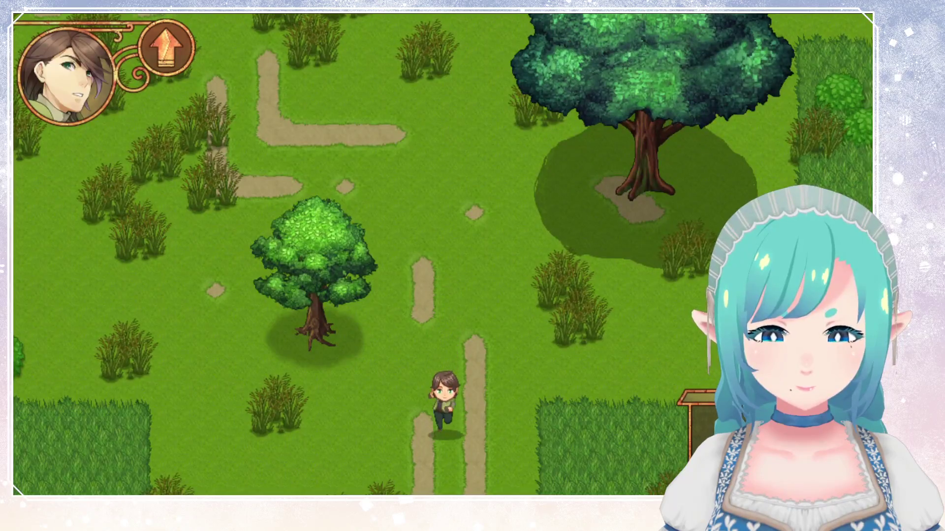
key("Right")
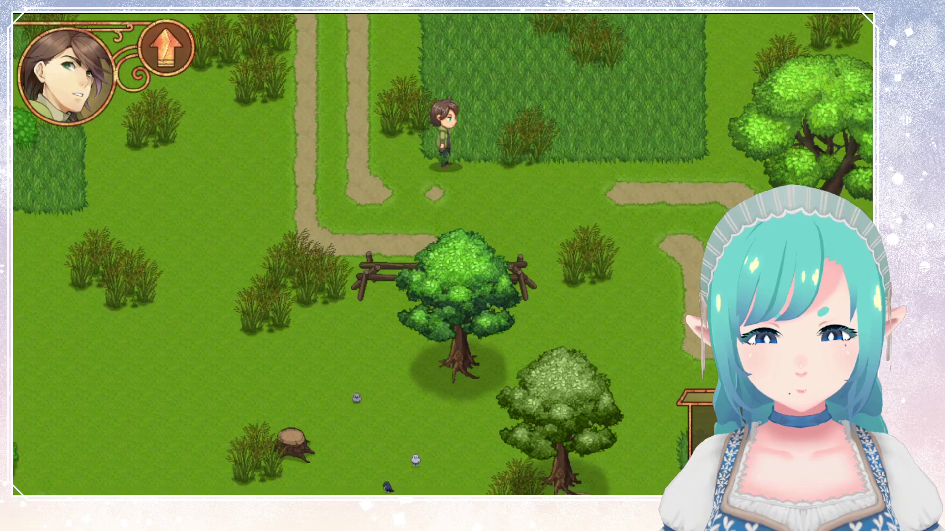
Step: Walk the hero left and up the path into the tall foxtail grass field
key("Left")
key("Up")
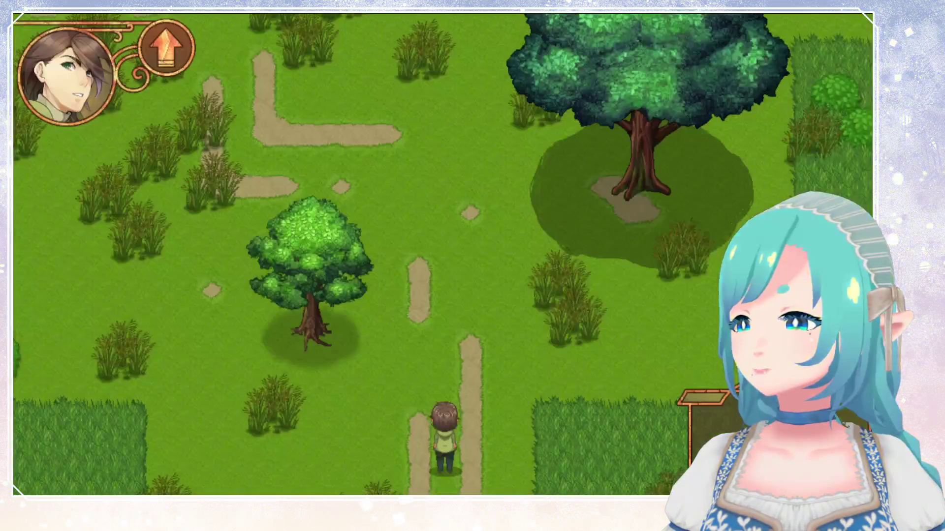
key("Up")
key("Left")
key("Up")
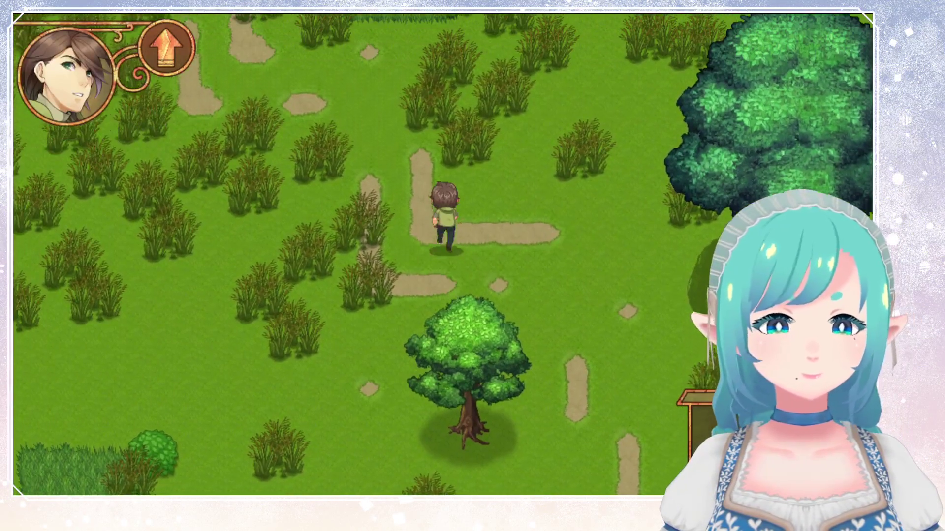
key("Up")
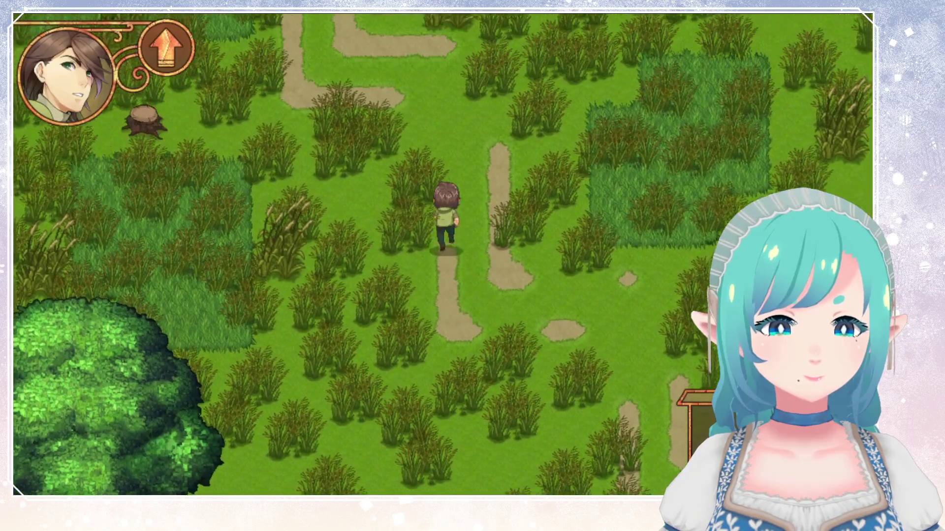
key("Left")
key("Up")
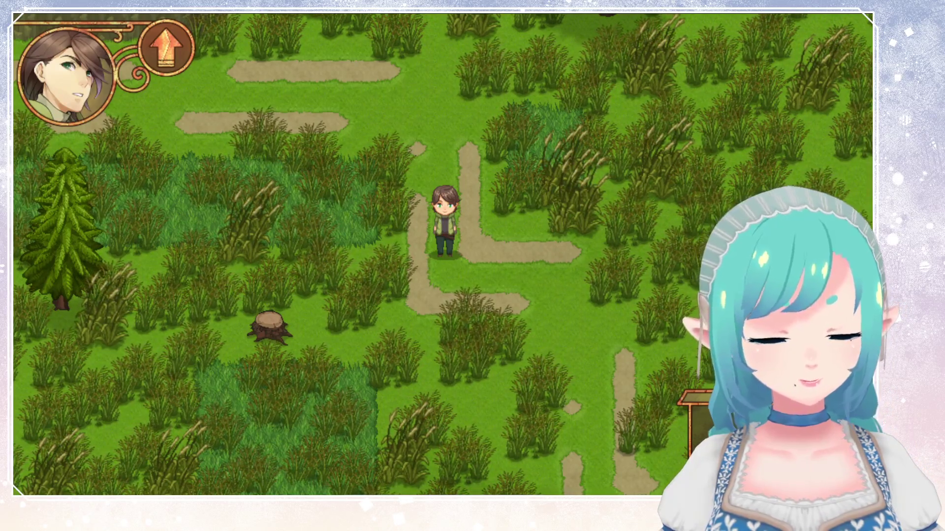
Step: Run the hero west along the path and across the field toward the flower meadow
key("Up")
key("Left")
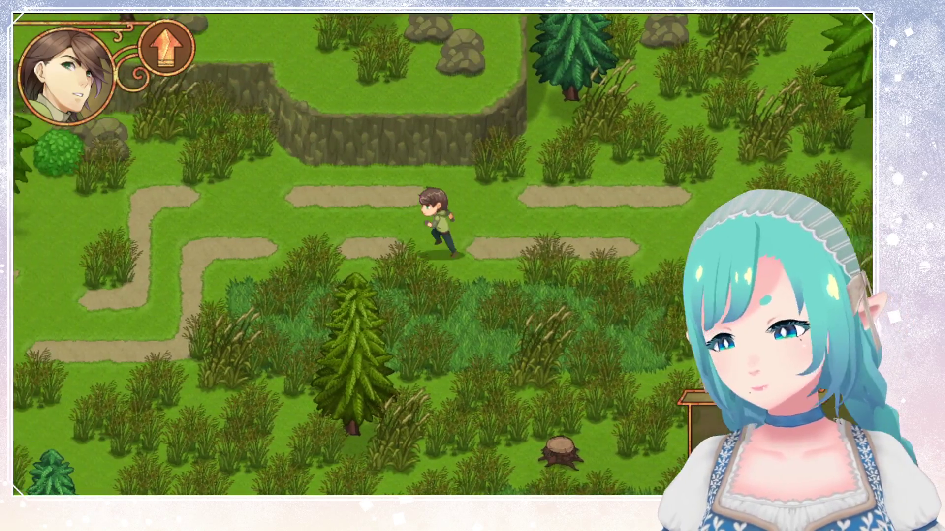
key("Up")
key("Down")
key("Left")
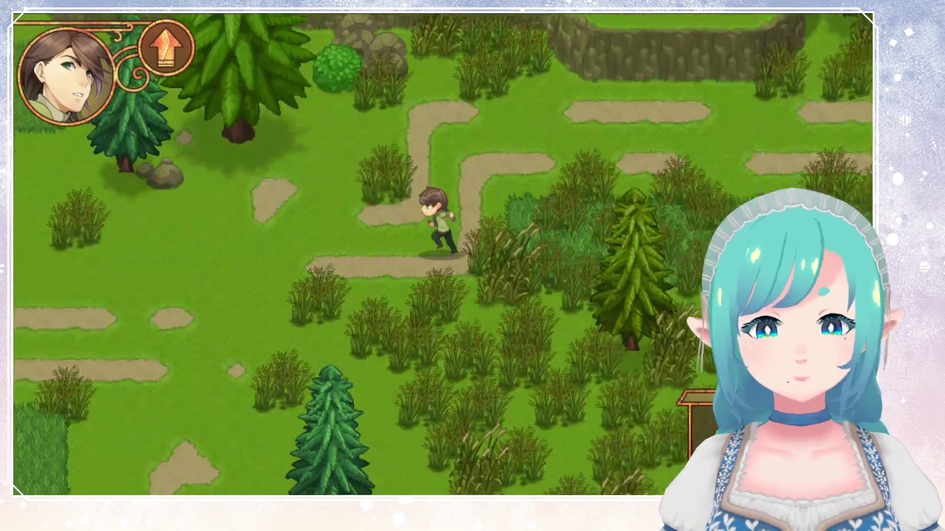
key("Left")
key("Left")
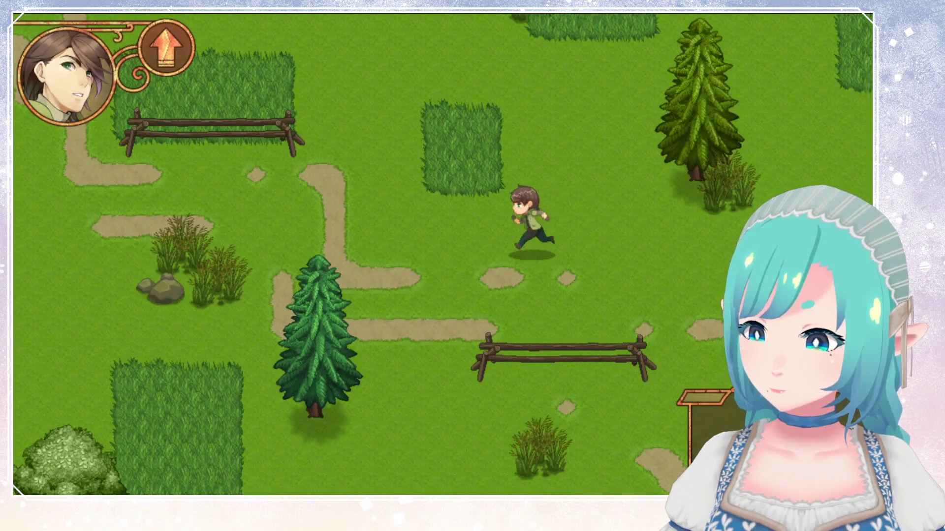
key("Left")
key("Down")
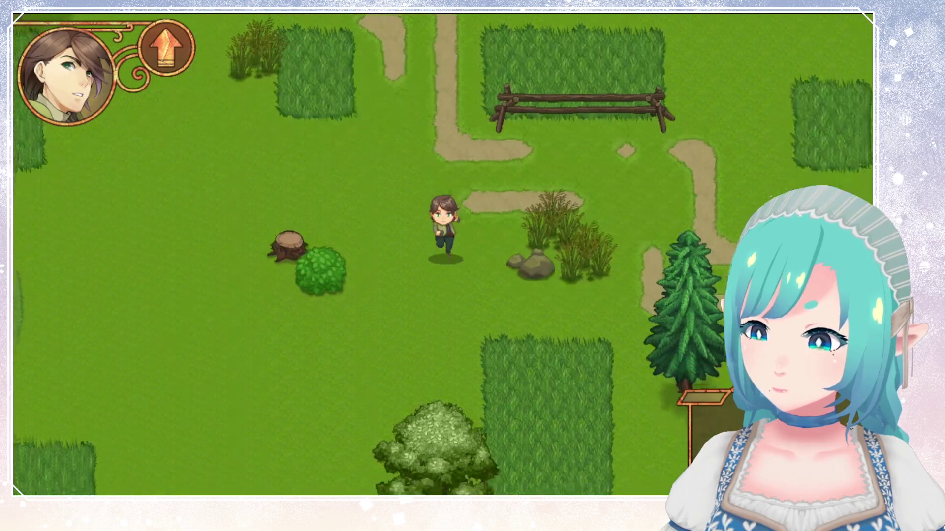
key("Left")
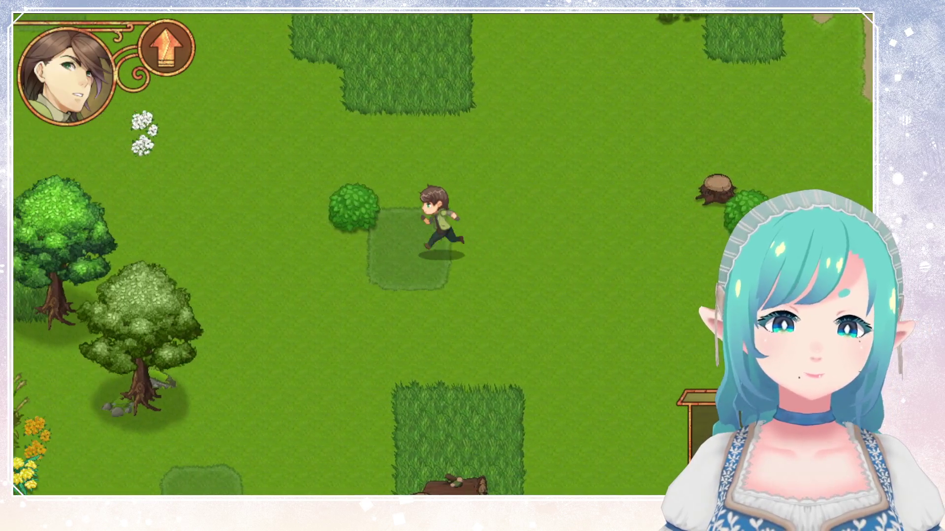
key("Left")
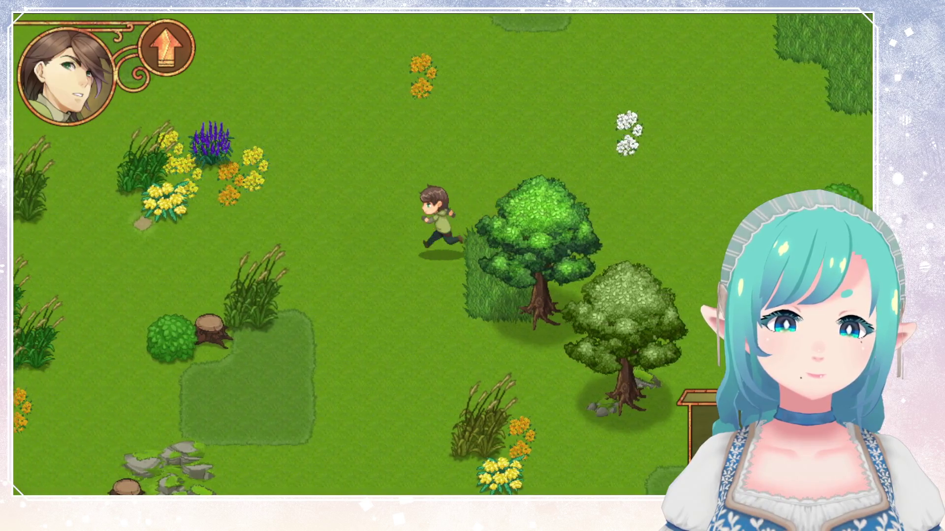
key("Left")
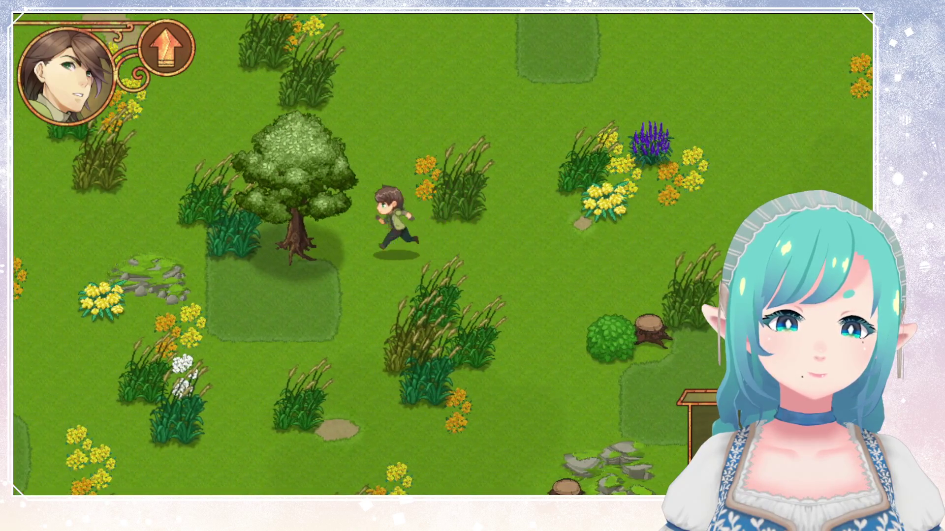
key("Down")
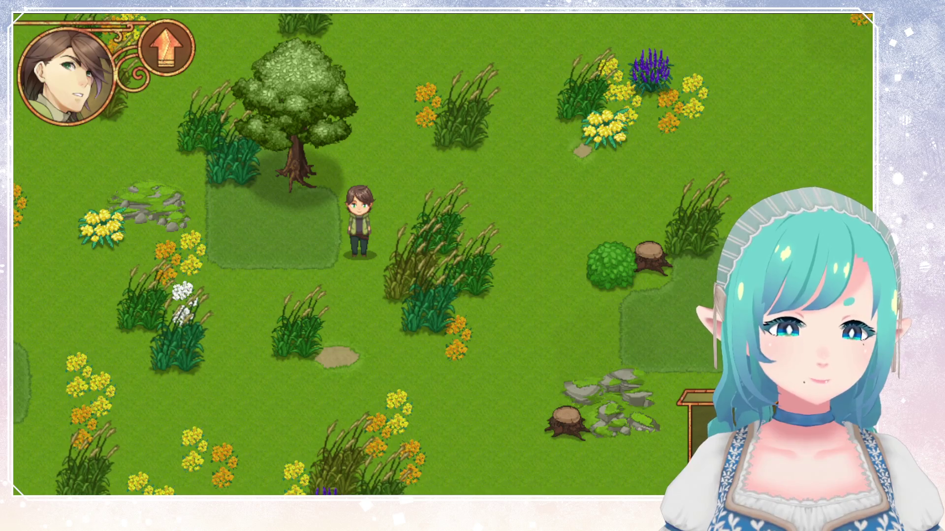
Step: Run past the rocks into the foxtail grass, stop among the foxtails, then quit with Alt+F4
key("Left")
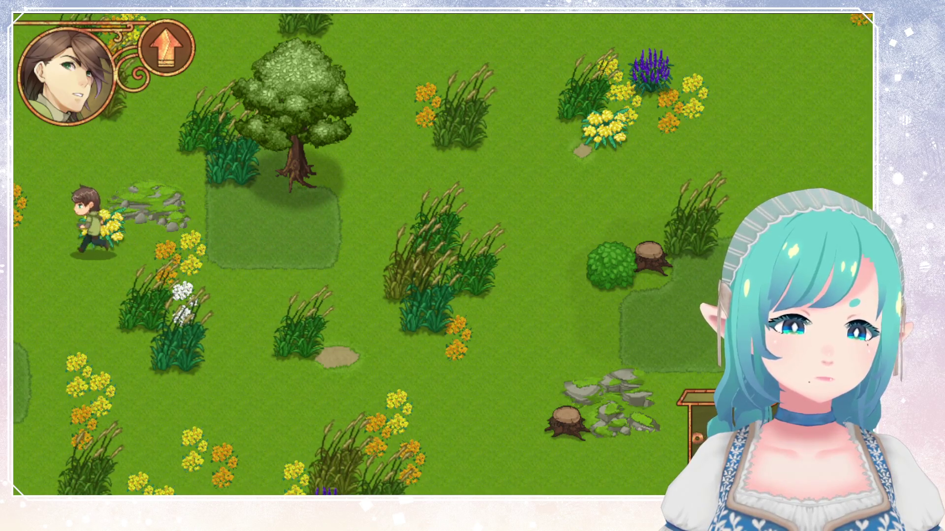
key("Down")
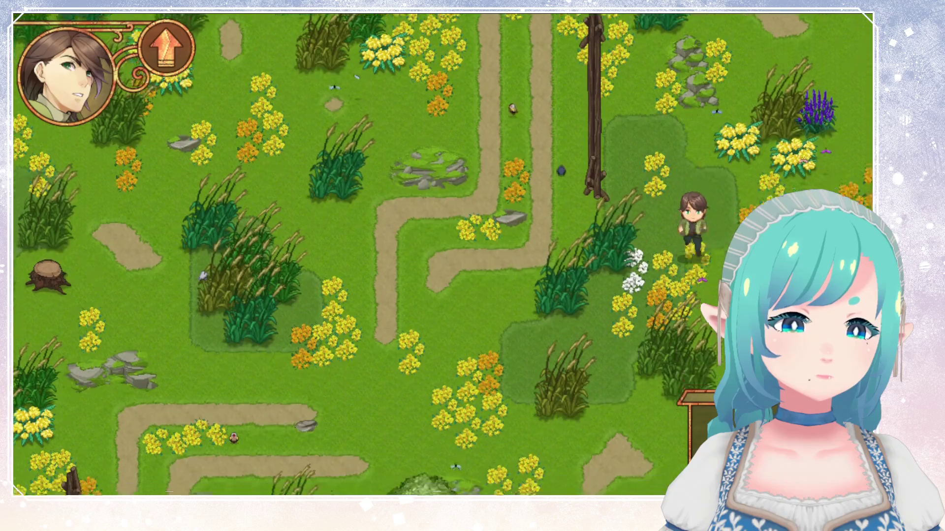
key("Left")
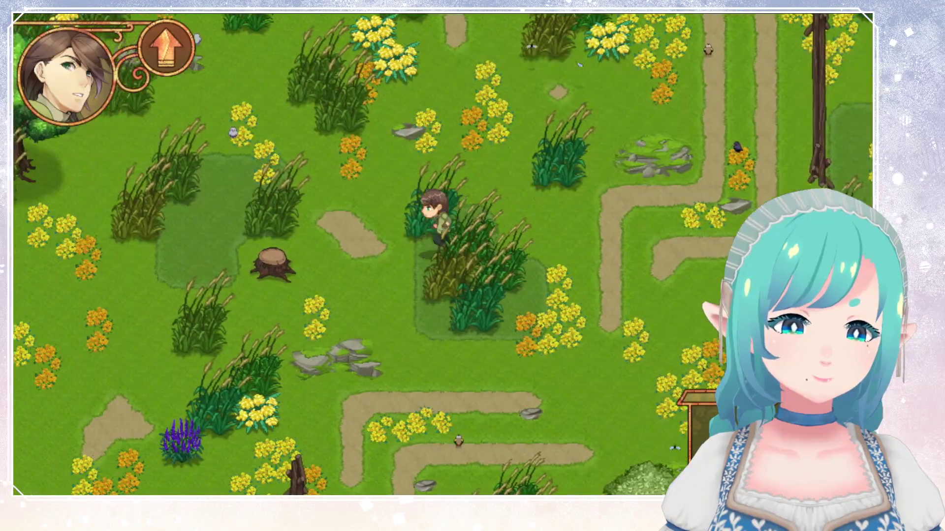
key("Up")
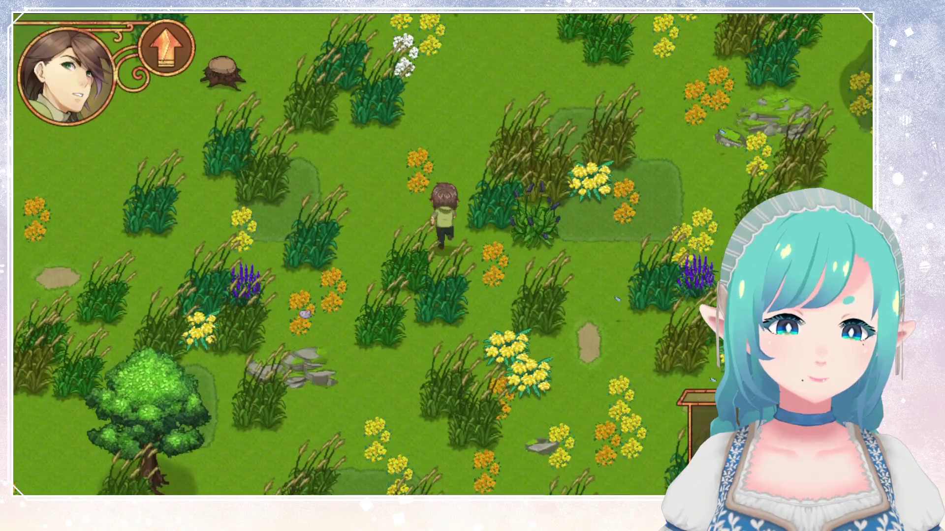
key("Down")
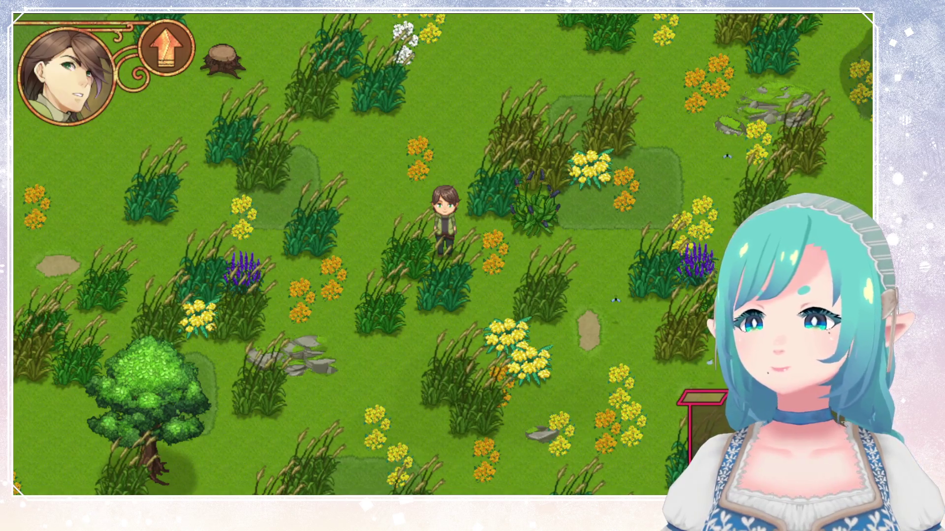
key("alt+F4")
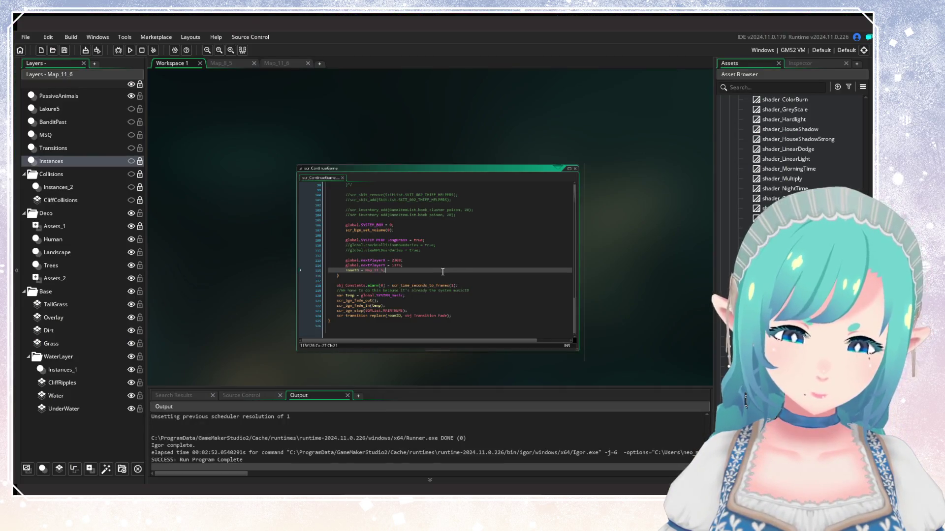
Step: Filter the asset browser to object assets and open obj_MeadowGrass
scroll(609, 308, "down", 3)
scroll(787, 148, "up", 15)
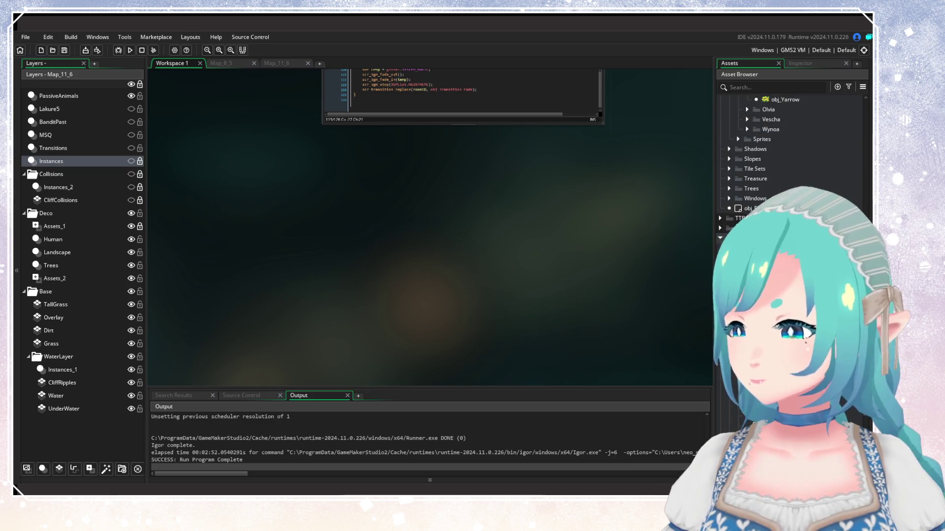
scroll(788, 148, "down", 10)
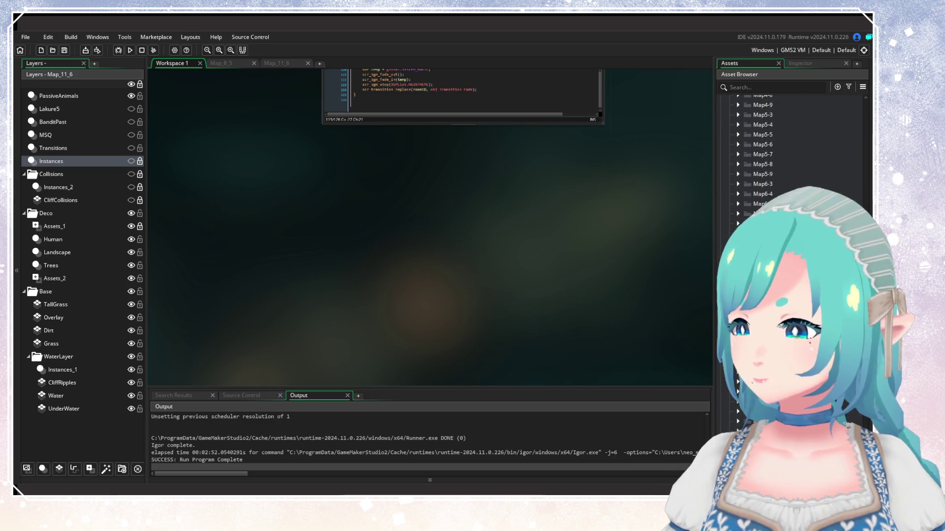
scroll(788, 147, "up", 5)
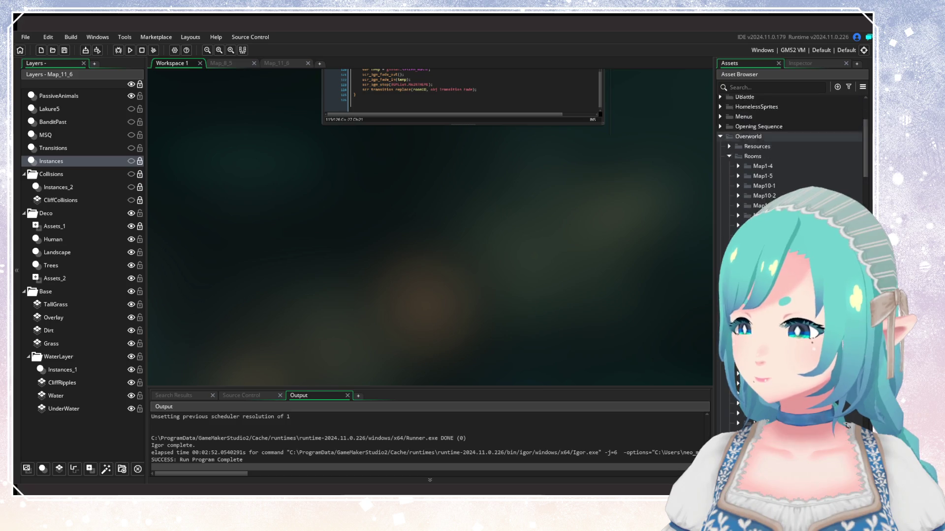
scroll(544, 300, "up", 3)
scroll(543, 301, "down", 2)
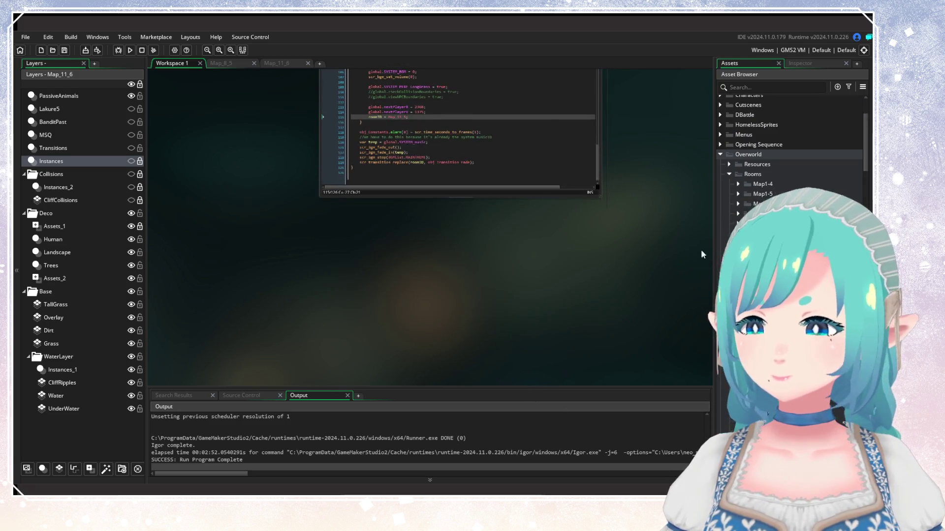
left_click(848, 86)
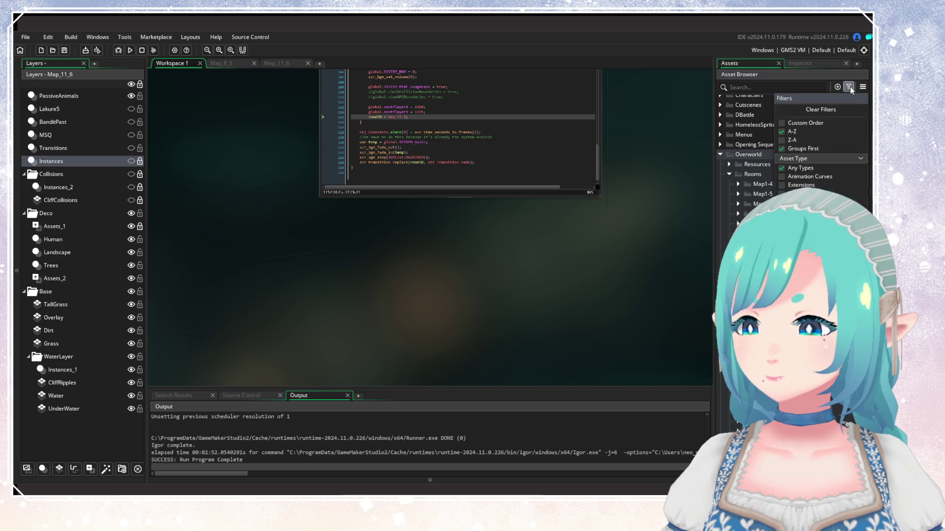
left_click(849, 86)
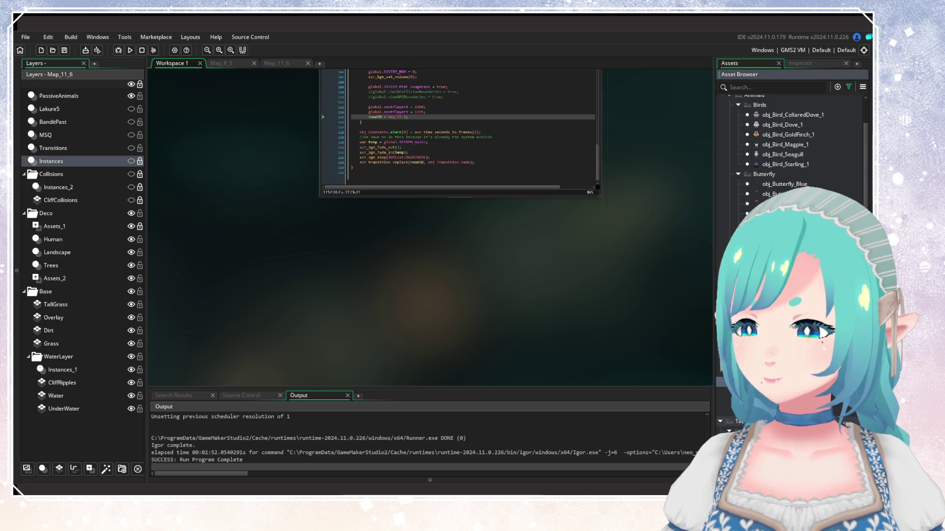
scroll(793, 148, "down", 5)
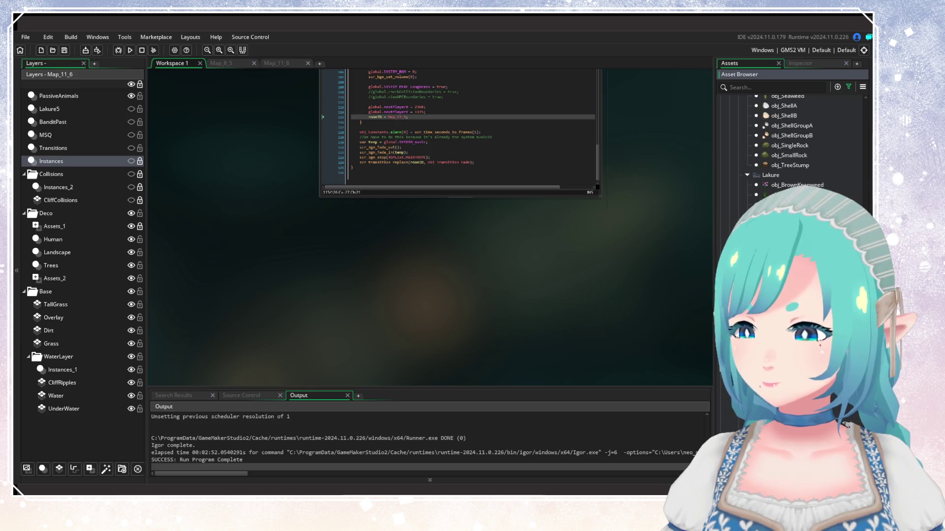
double_click(788, 214)
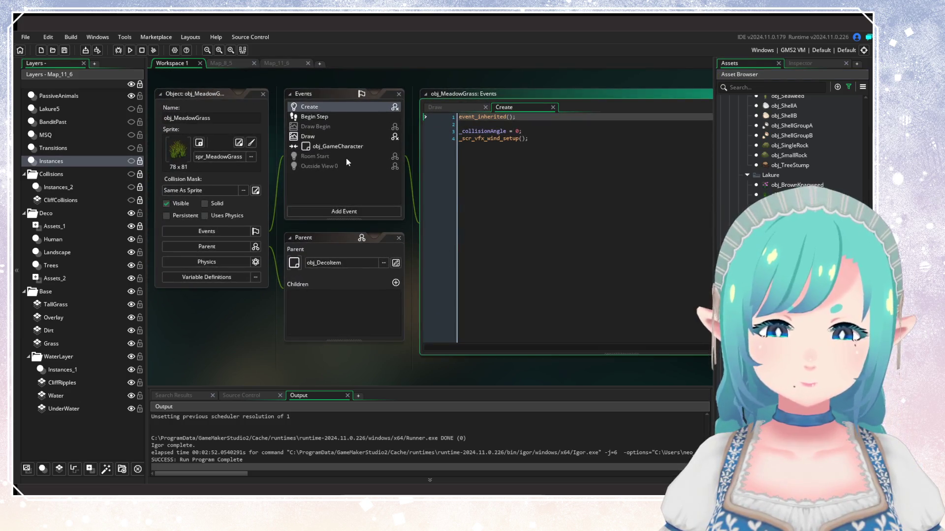
Step: Show obj_MeadowGrass's Draw event and jump to the scr_vfx_draw_wind definition with F12
left_click(513, 138)
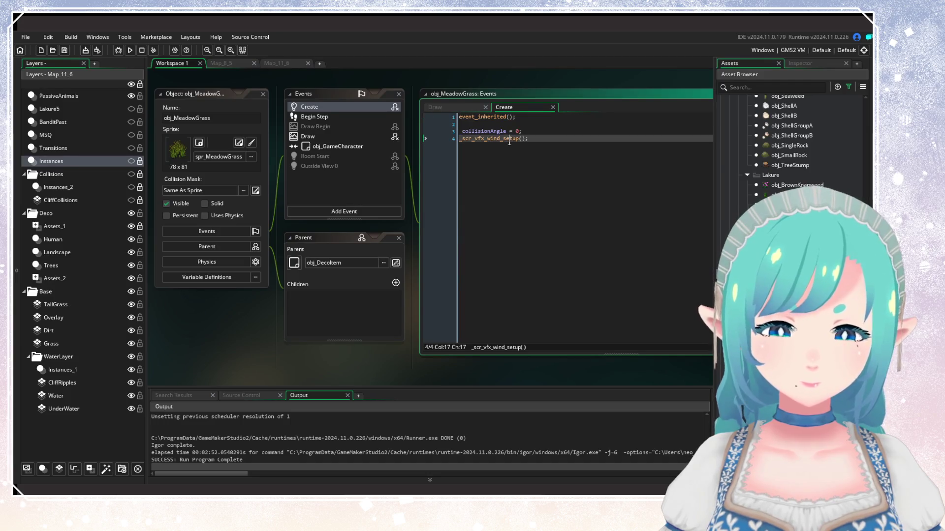
left_click(334, 136)
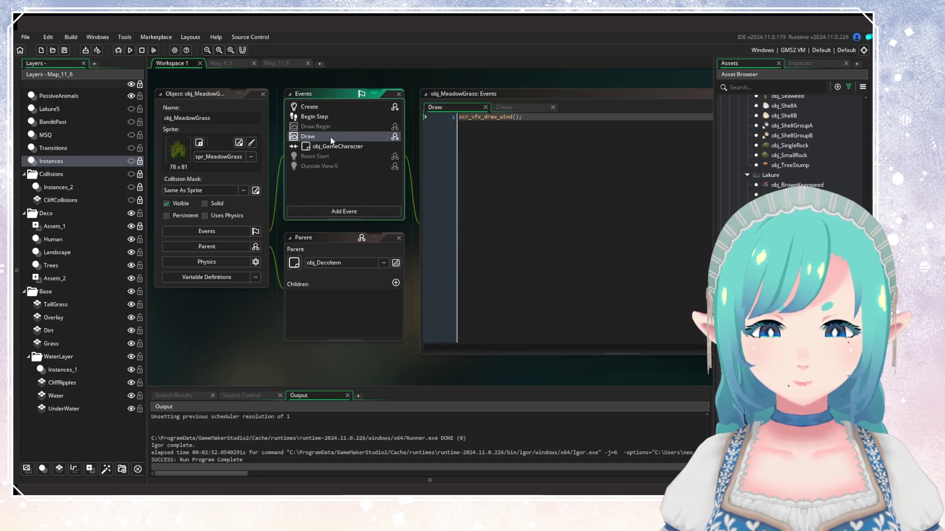
left_click(511, 165)
key("F12")
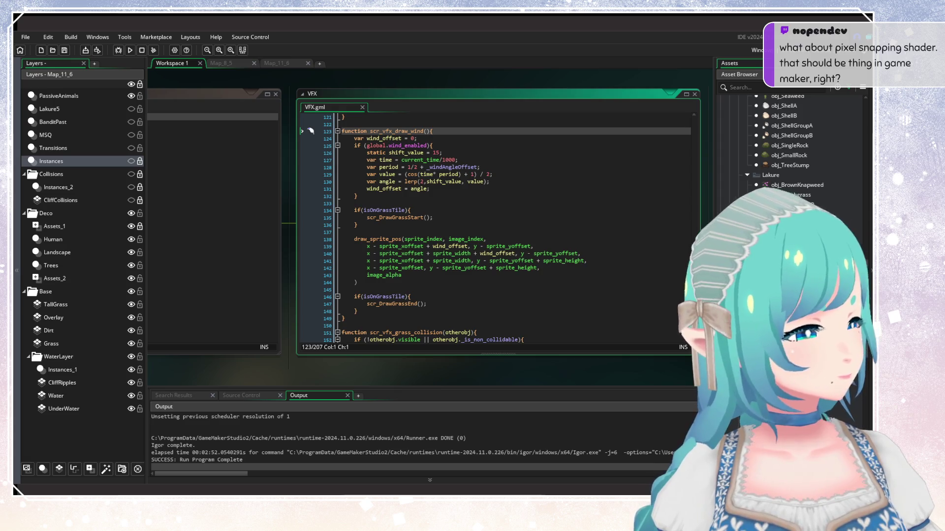
Step: Insert gpu_set_texfilter(false) above the draw_sprite_pos call and save VFX.gml
left_click(440, 230)
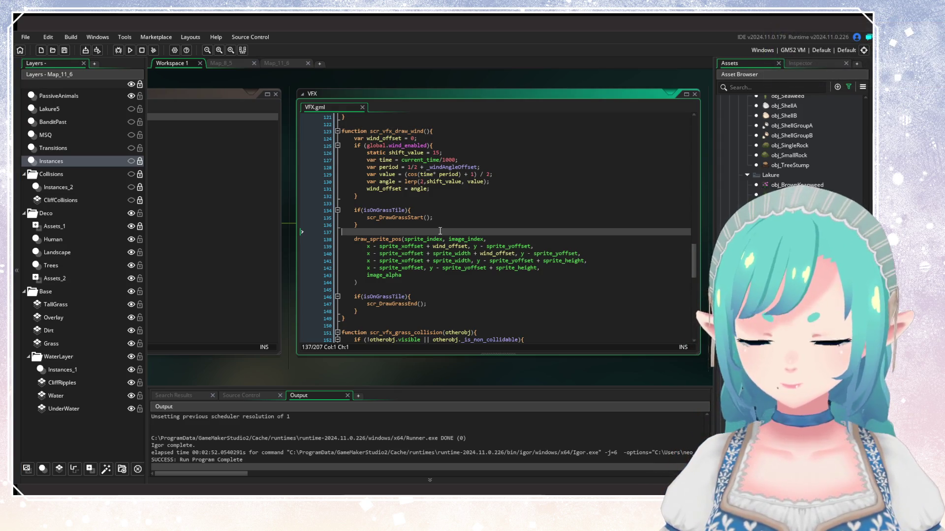
key("Return")
key("Return")
key("Up")
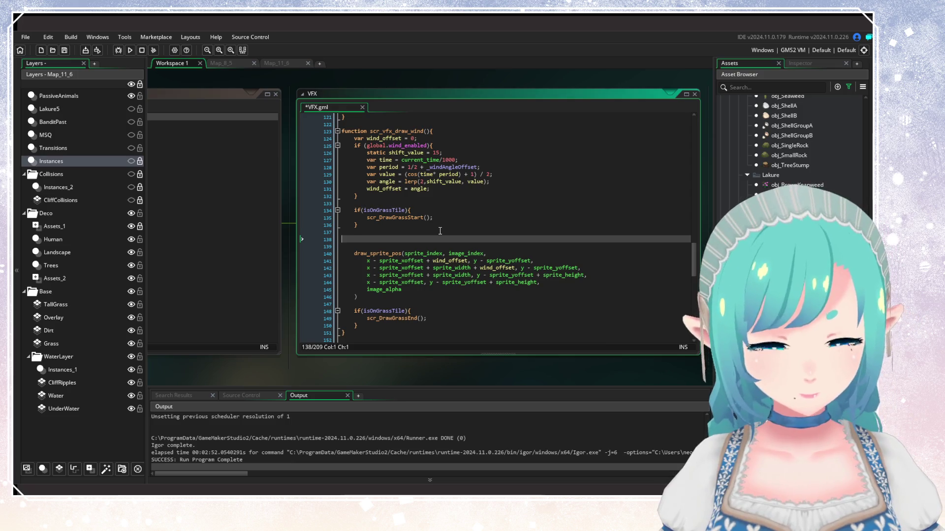
key("Tab")
type("gpu_set_texfilter(")
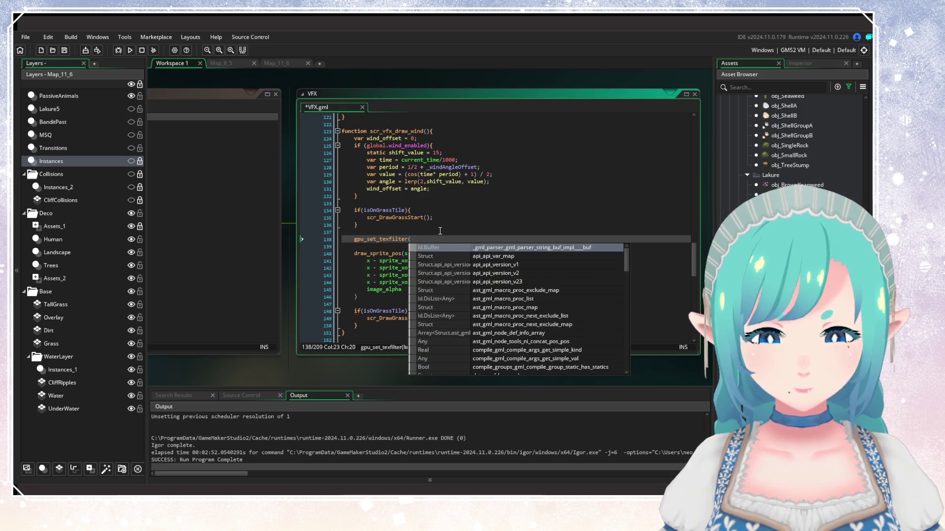
key("Escape")
left_click(383, 239)
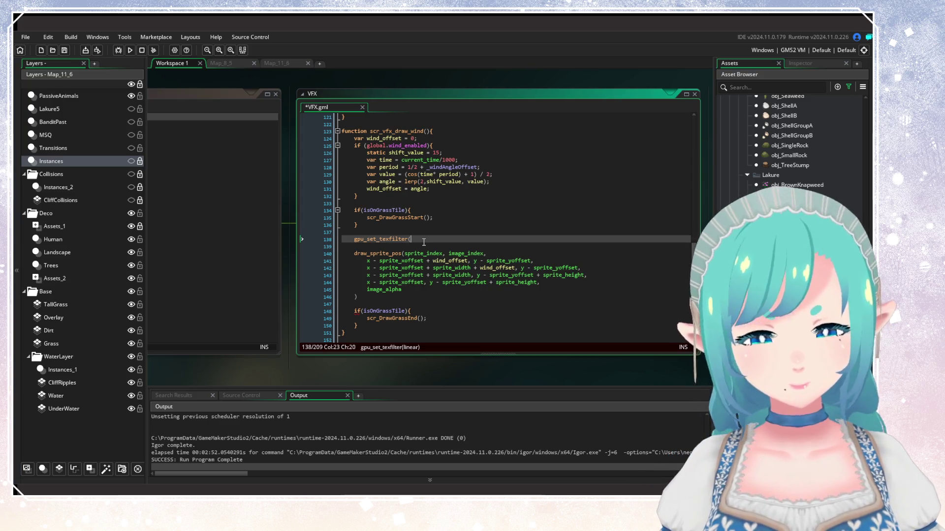
type("false);")
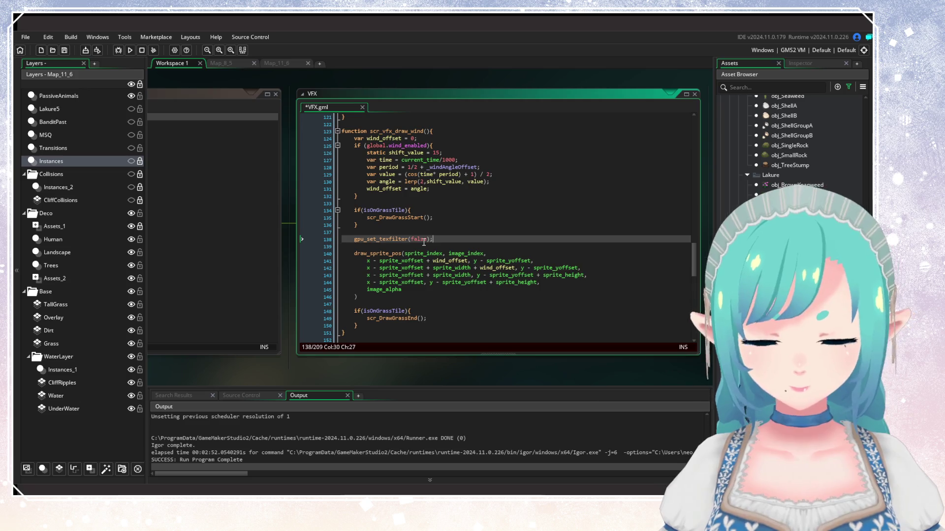
key("ctrl+s")
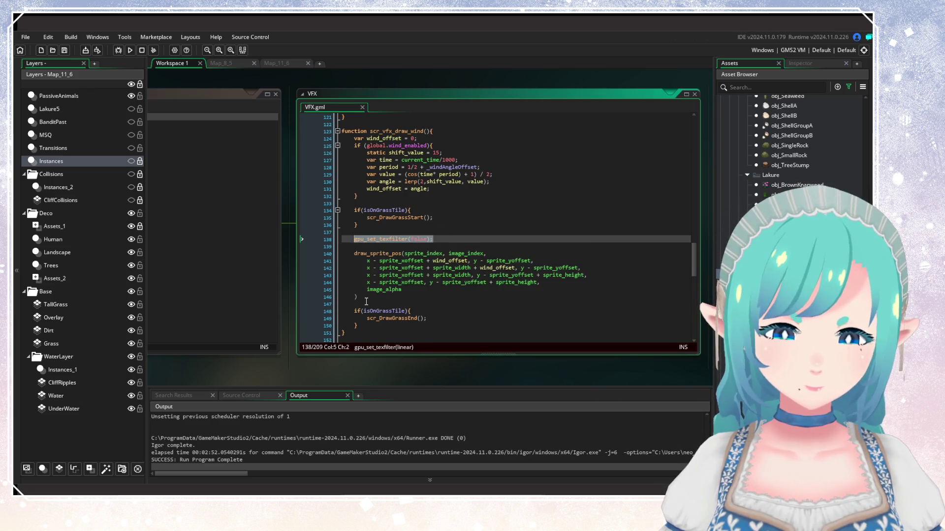
Step: Add gpu_set_texfilter(true); after draw_sprite_pos, then build and run the game
left_click(367, 297)
key("Return")
key("Return")
type("gpu_set_texfilter(false);")
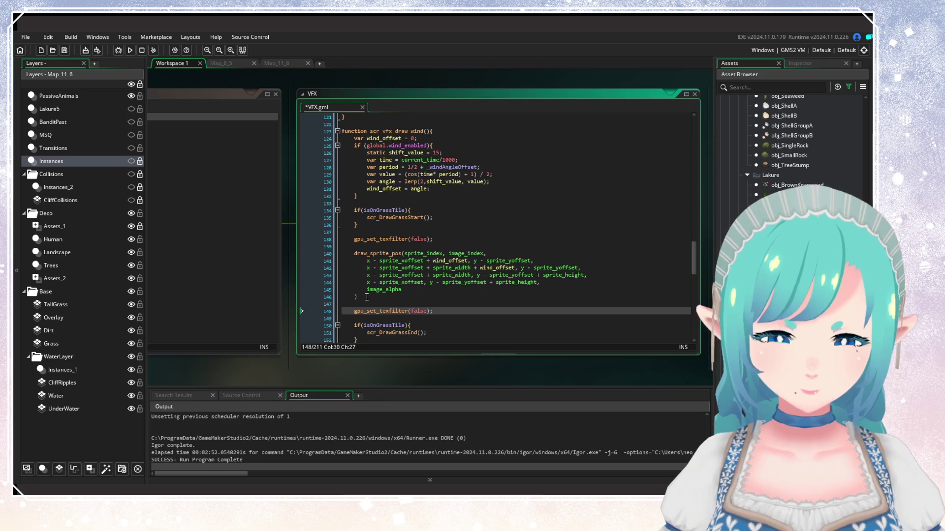
key("Left")
key("Left")
key("BackSpace")
key("BackSpace")
key("BackSpace")
type("true")
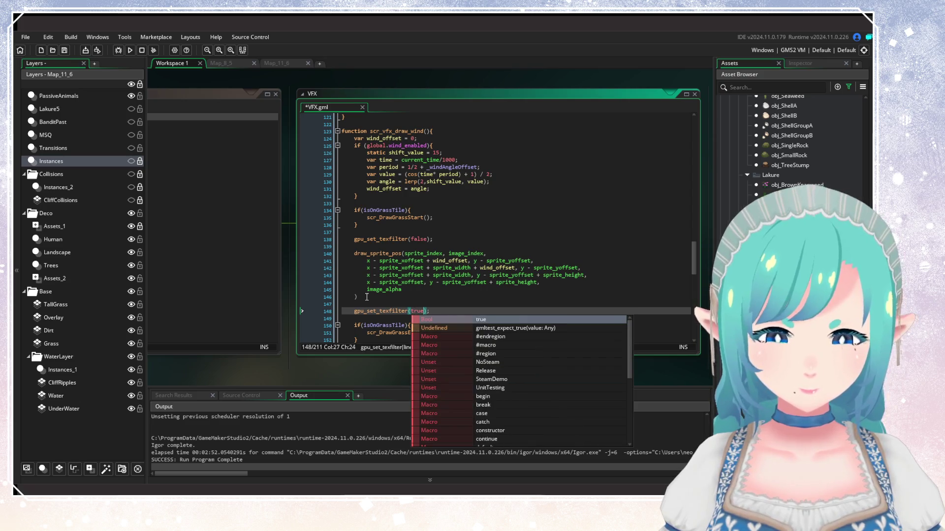
left_click(130, 49)
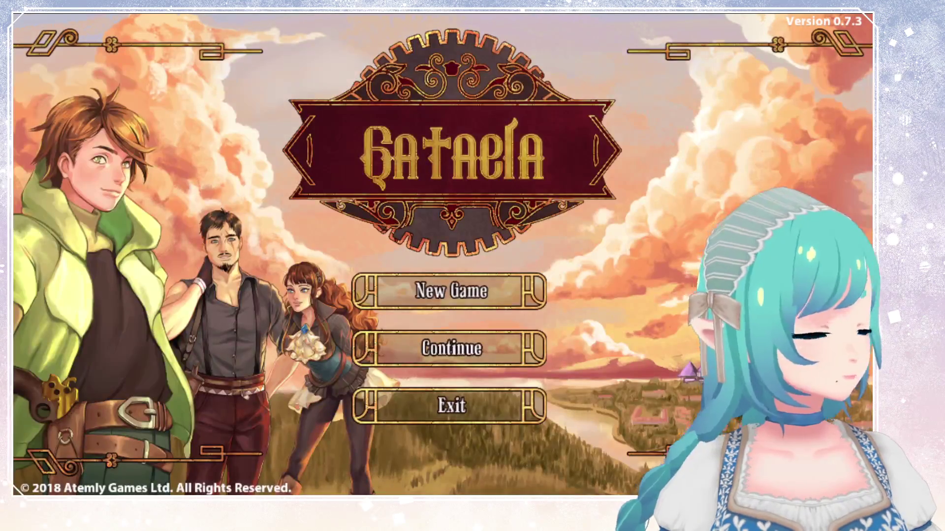
Step: Load save slot 1 and walk the hero left across the meadow, then up and right
key("Down")
key("Return")
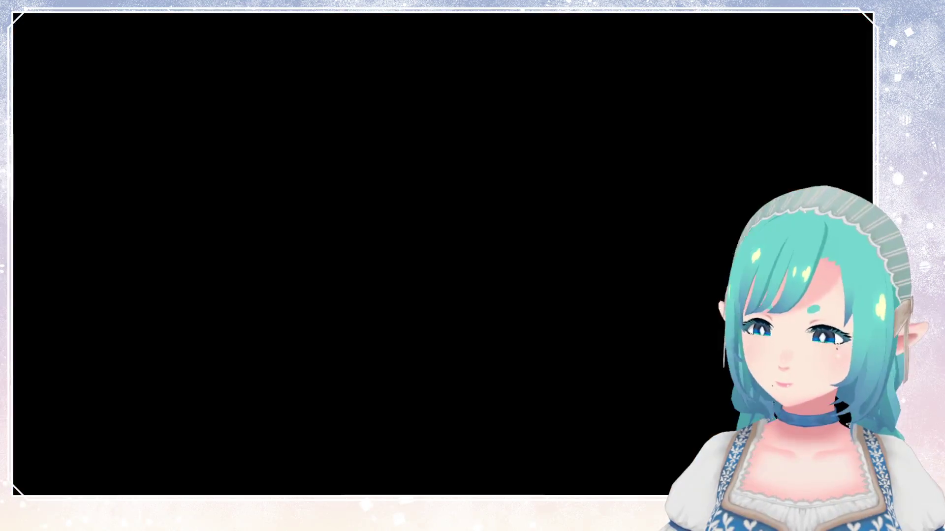
key("Return")
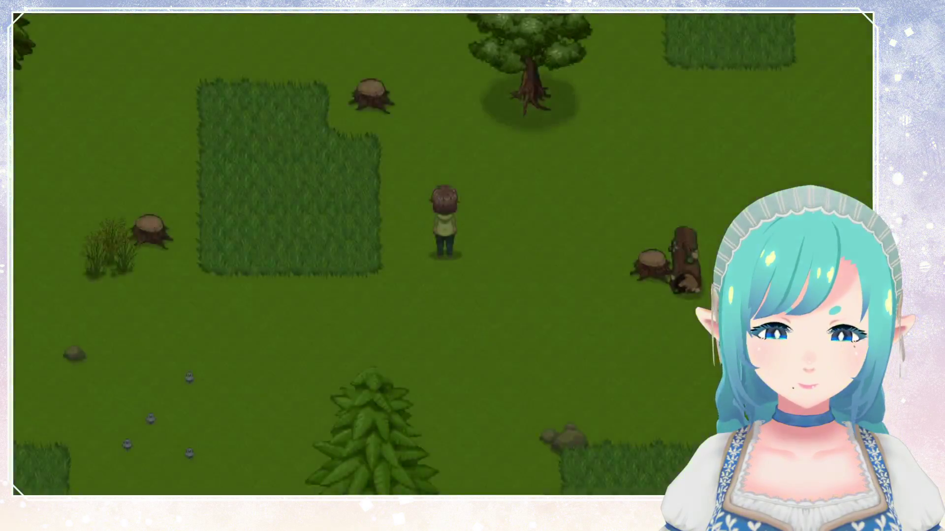
key("Left")
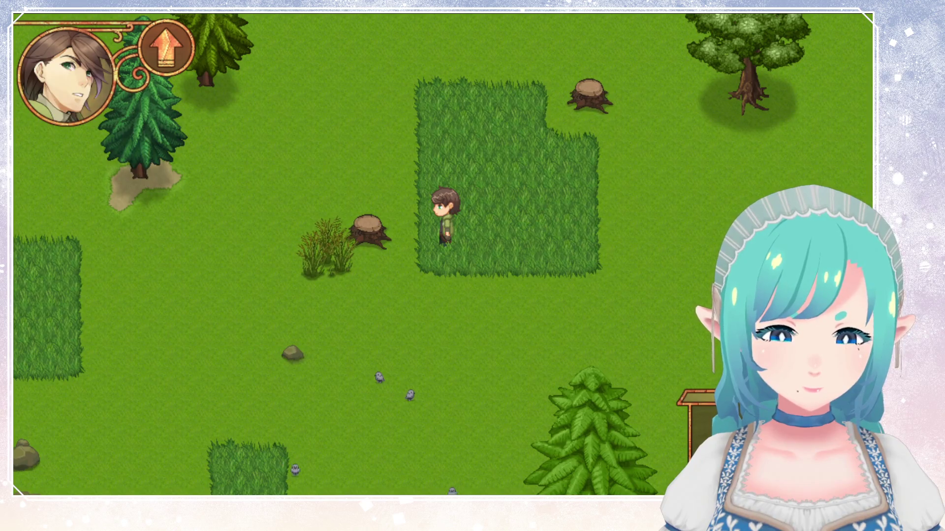
key("Left")
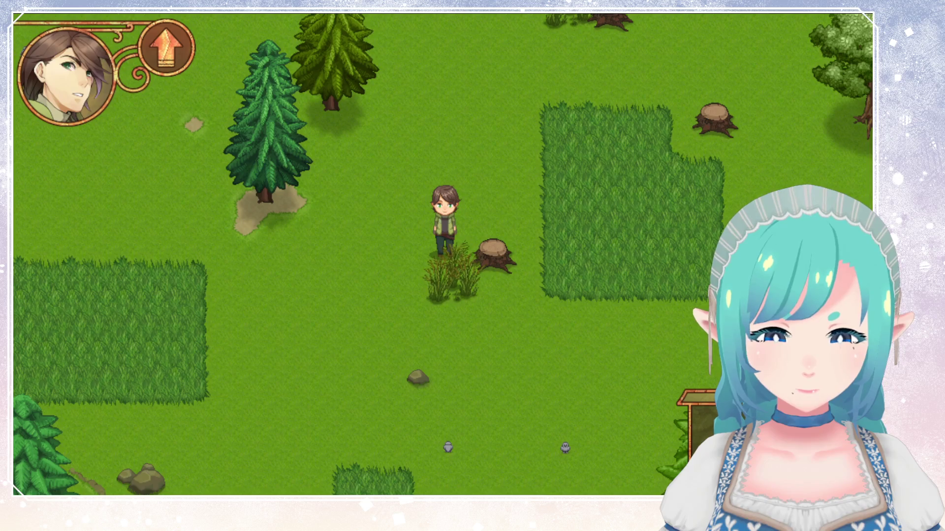
key("Up")
key("Right")
key("Up")
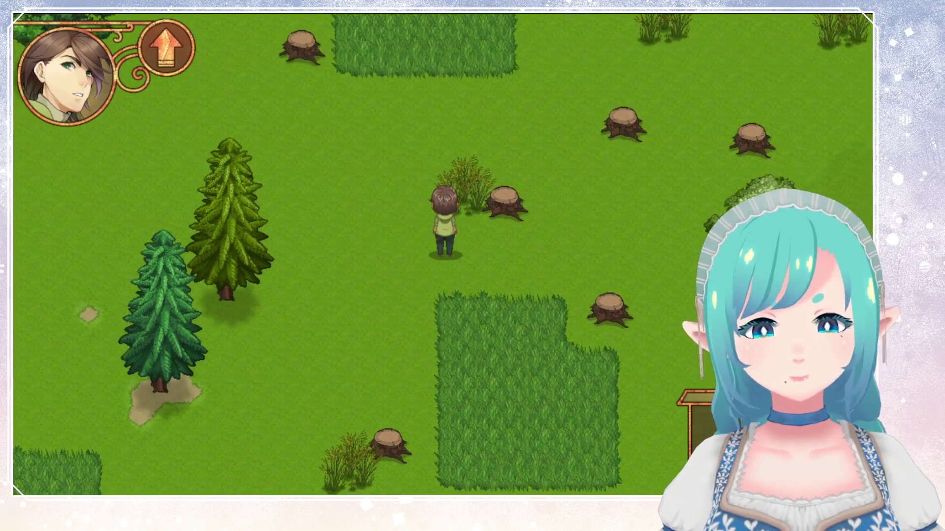
Step: Walk up past the trees into the foxtail field, watch the grass, then close the game
key("Right")
key("Up")
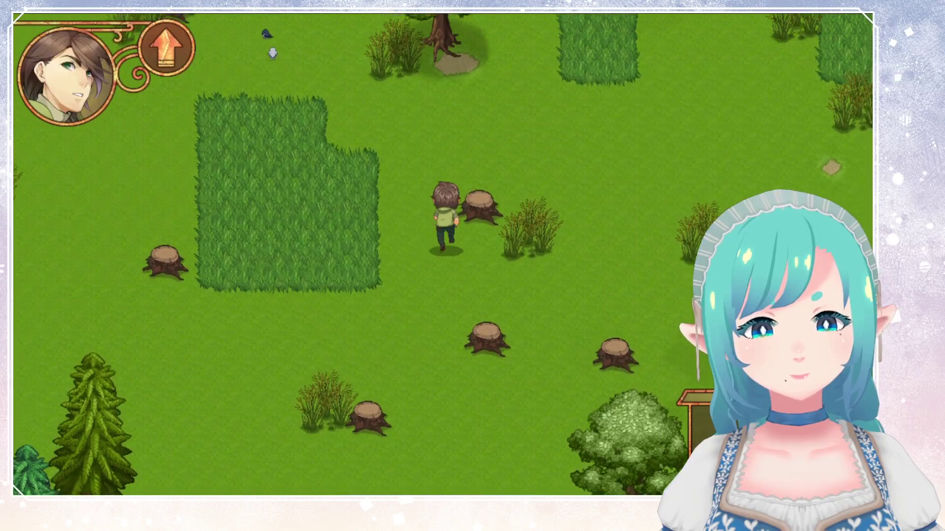
key("Left")
key("Up")
key("Right")
key("Up")
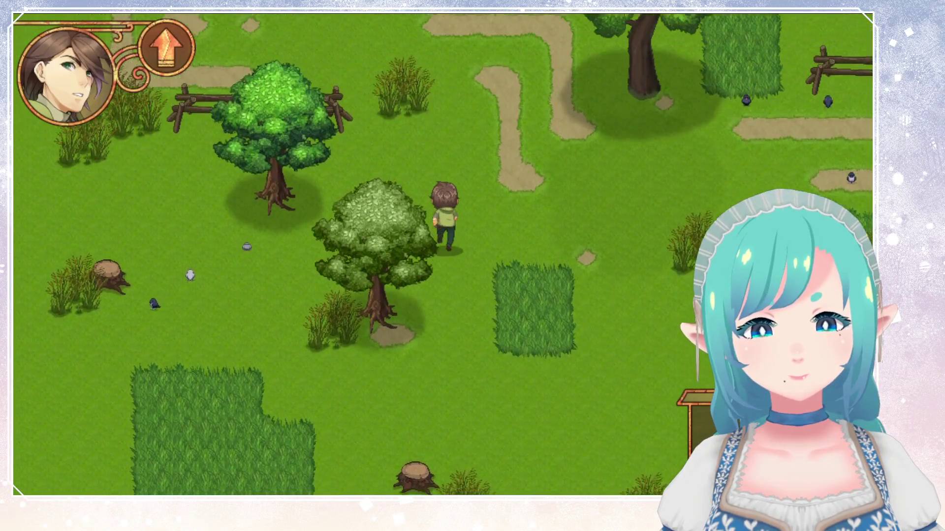
key("Left")
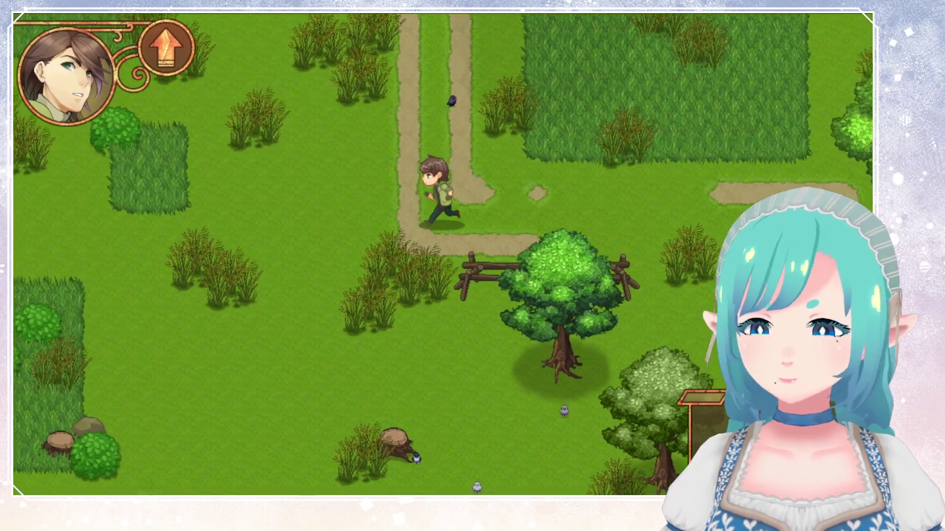
key("Up")
key("Up")
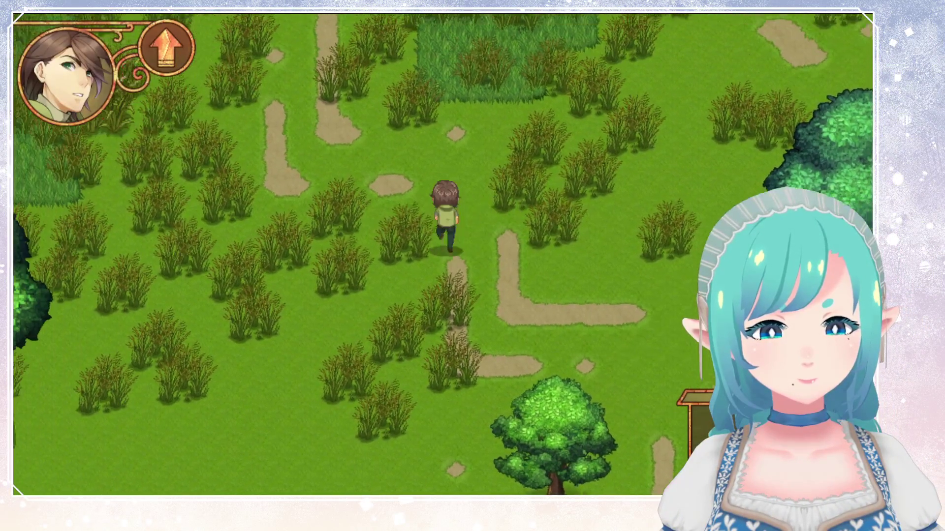
key("Left")
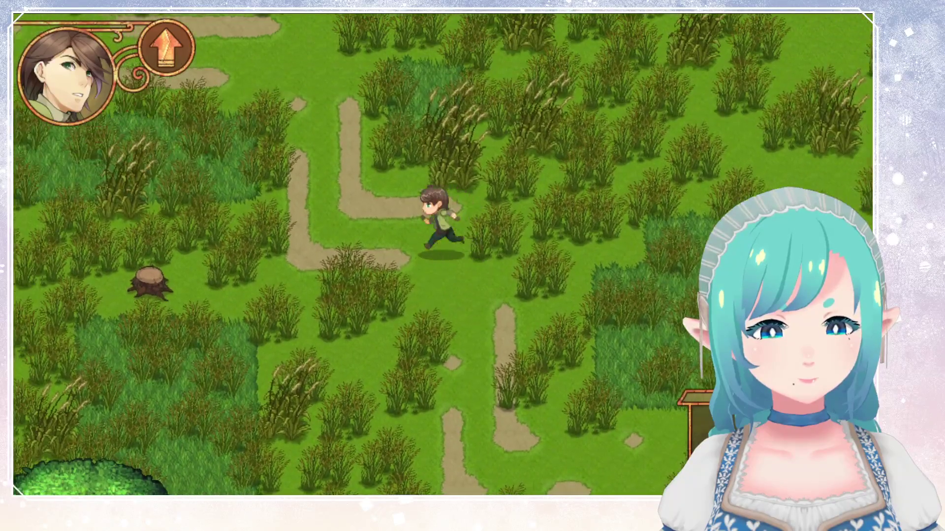
key("Left")
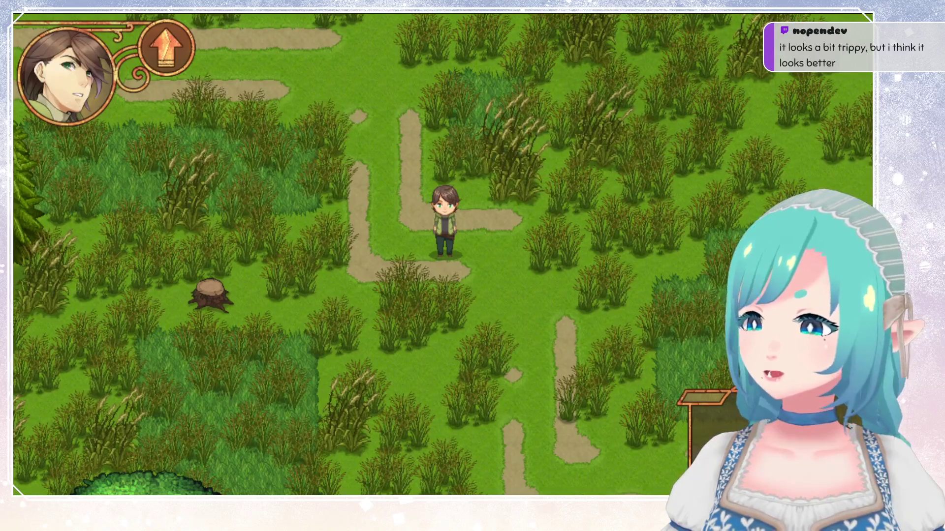
key("alt+F4")
left_click(561, 211)
Step: Change line 131 to wind_offset = round(angle); and build and run with F5
left_click(482, 283)
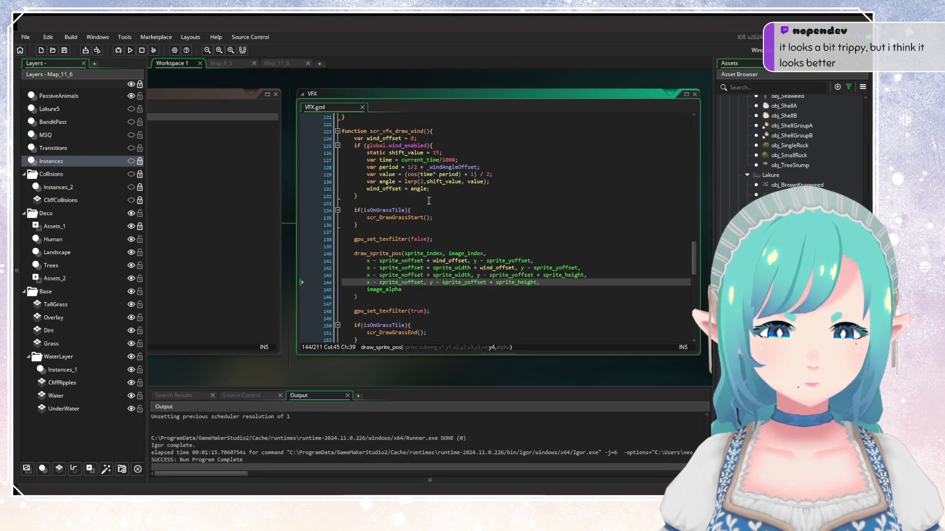
left_click(411, 190)
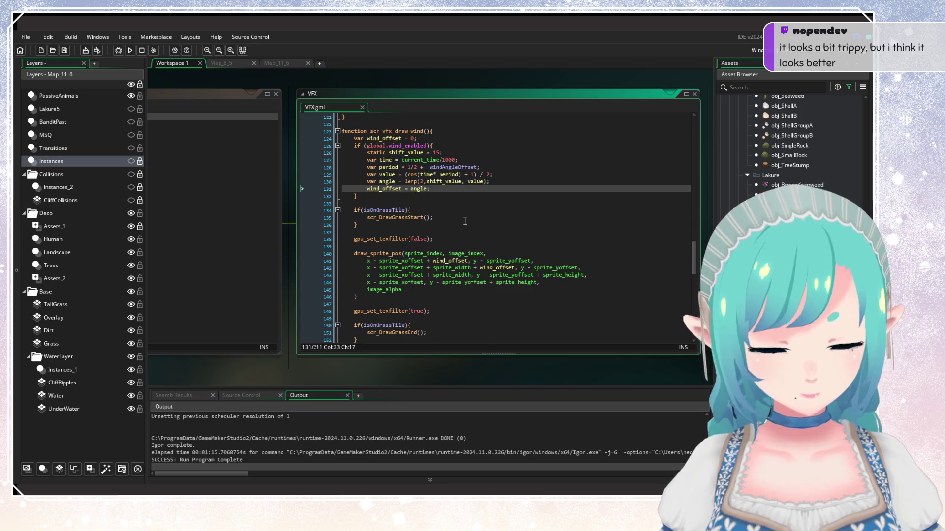
type("round(")
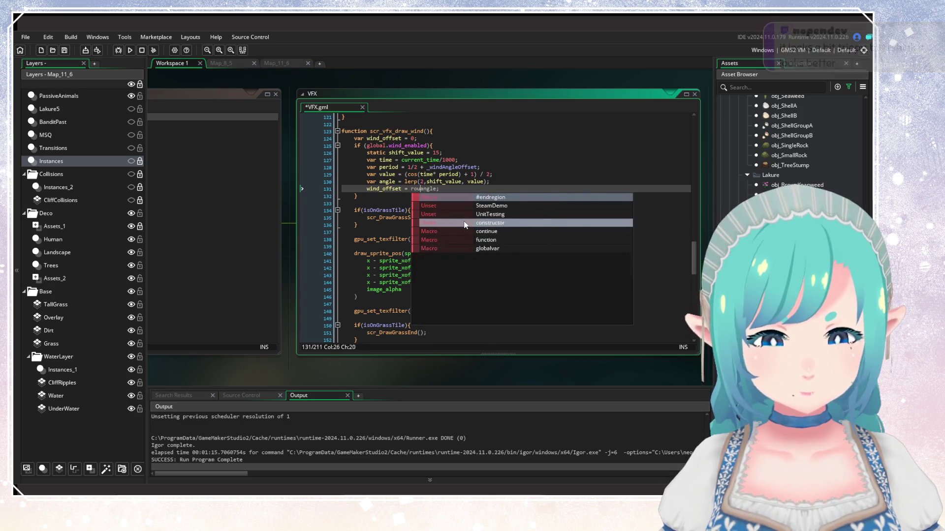
key("Right")
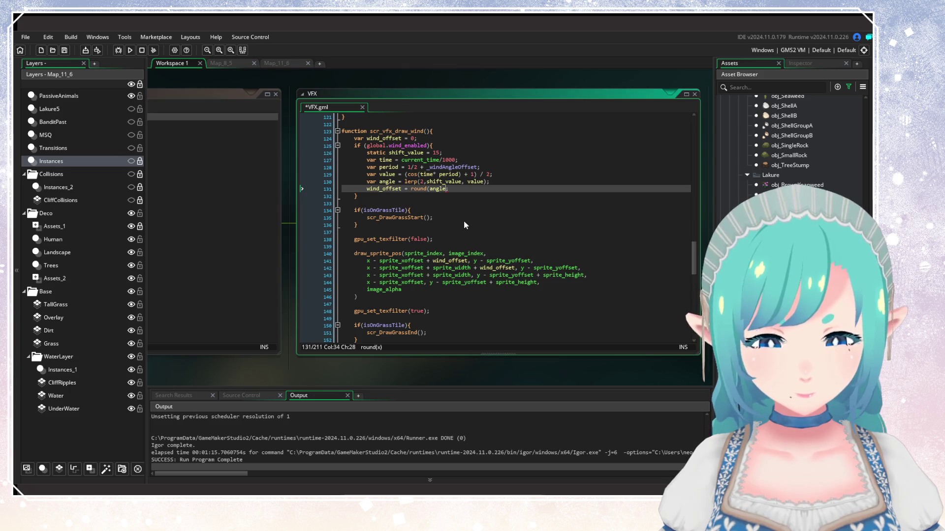
type(")")
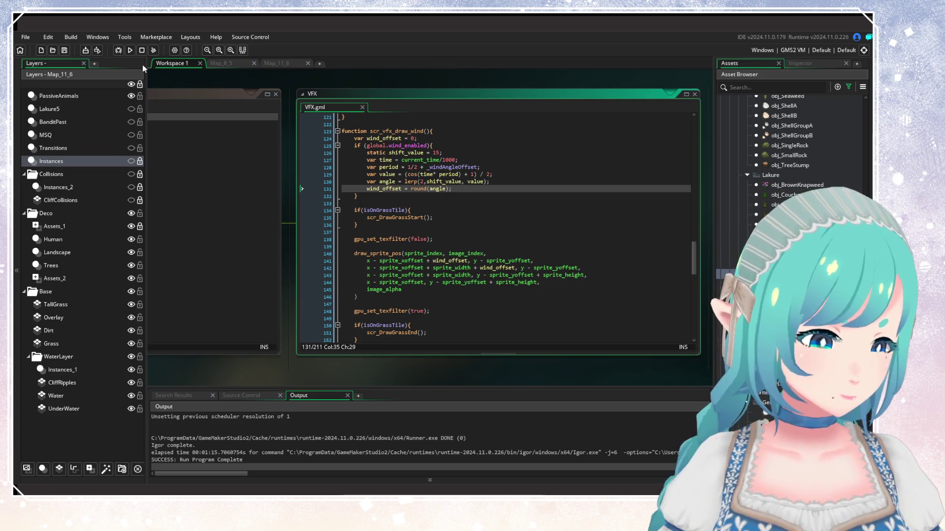
key("F5")
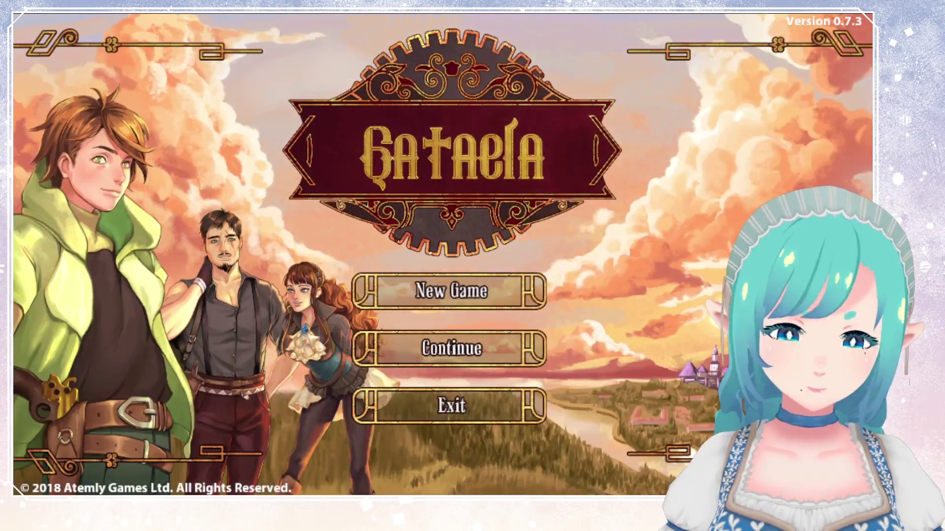
Step: Load save slot 1 and run the hero north out of the tall grass, then west
key("Down")
key("Return")
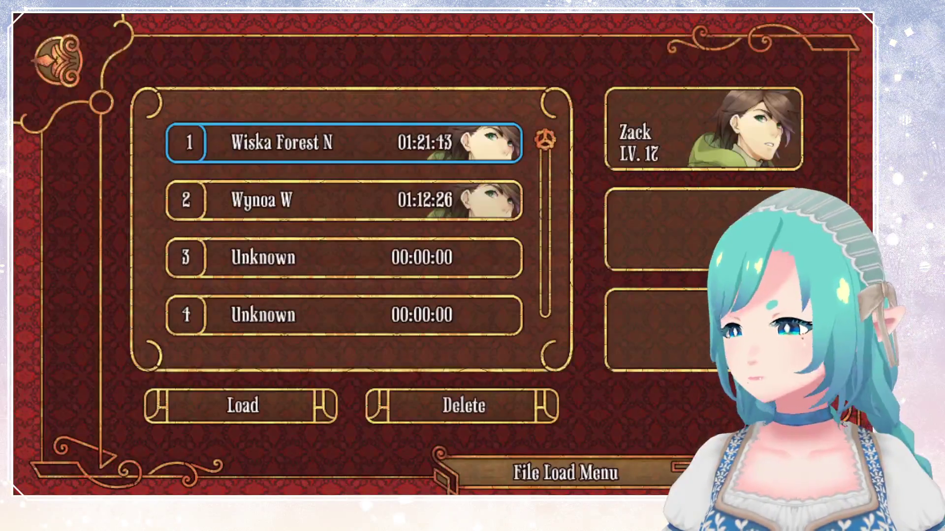
key("Return")
key("Return")
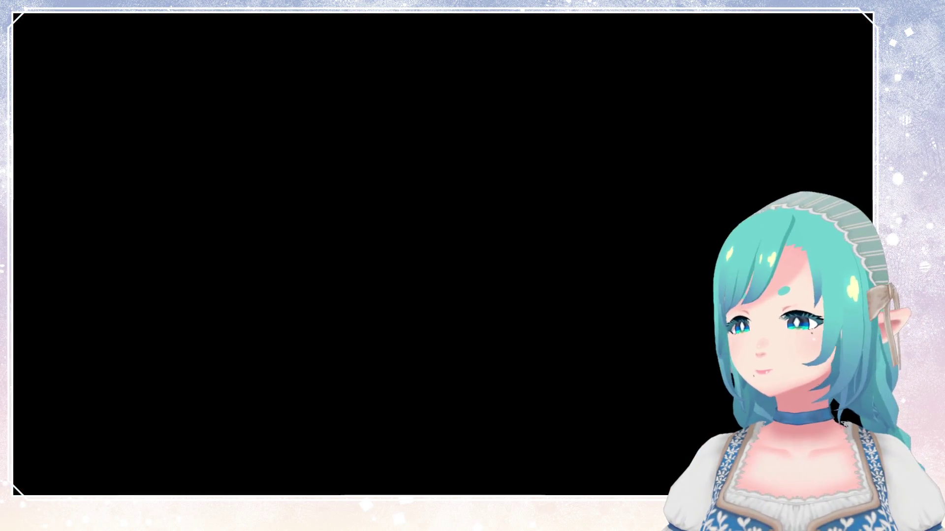
key("Left")
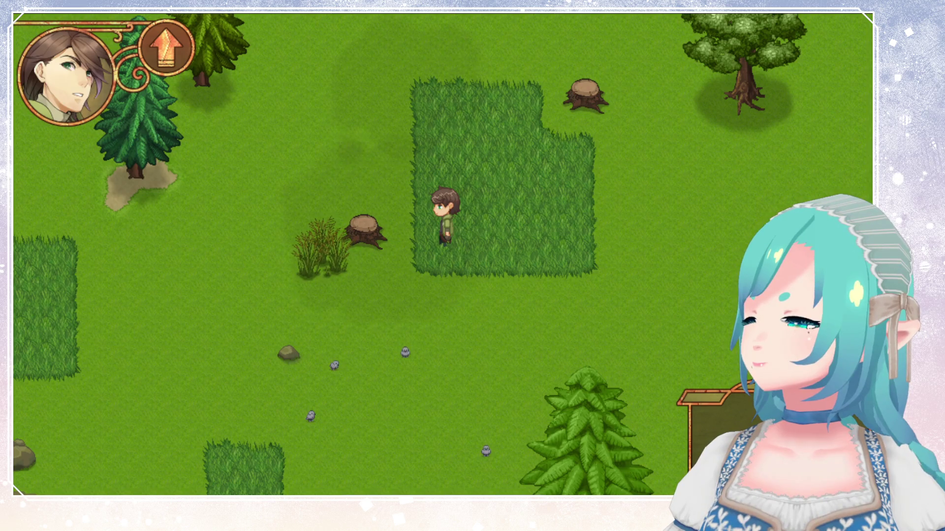
key("Up")
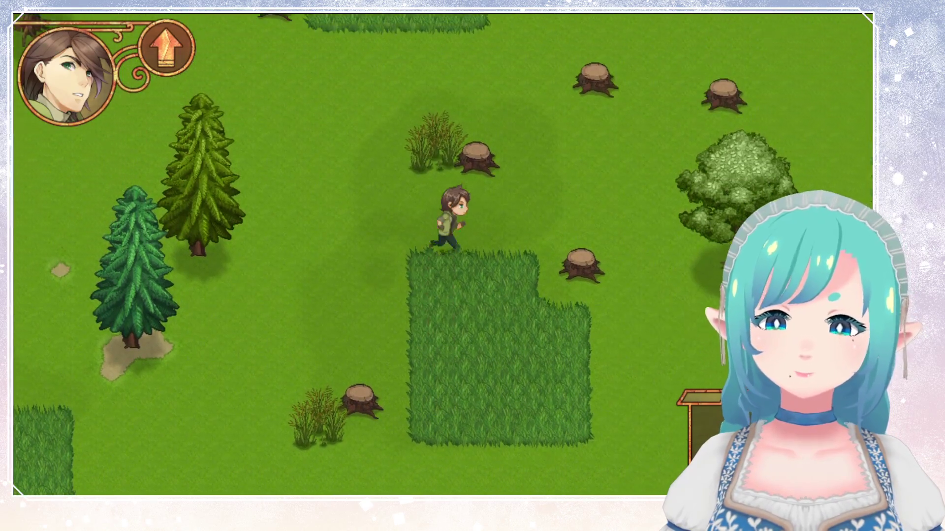
key("Left")
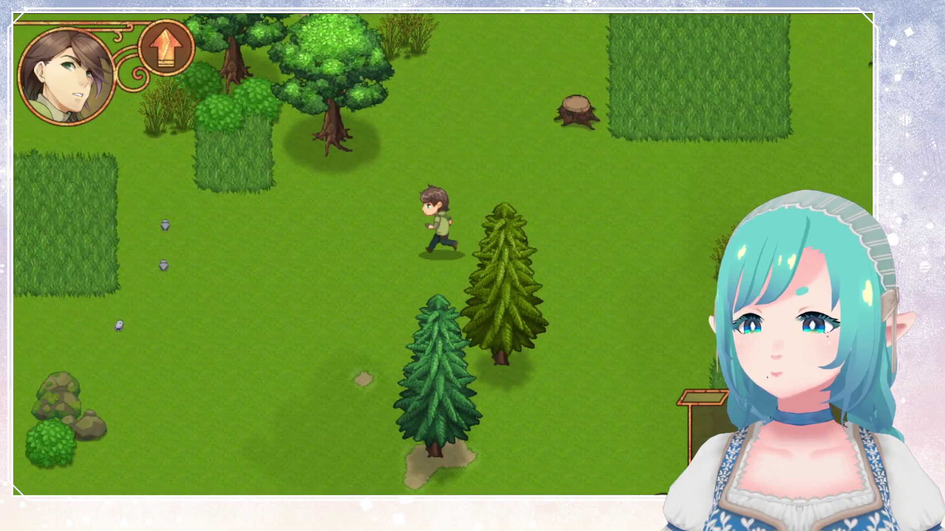
key("Left")
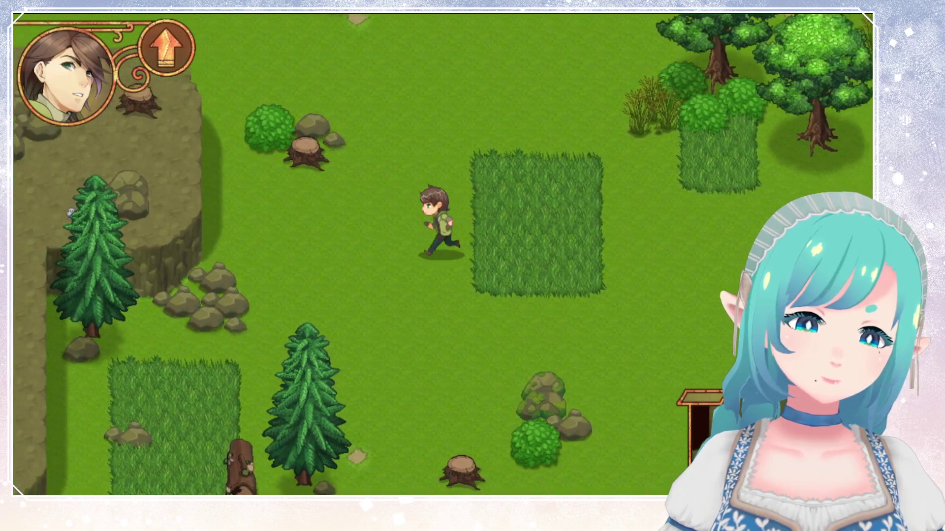
Step: Run west through the forest maps to the lamp post by the guards, then close the game
key("Up")
key("Left")
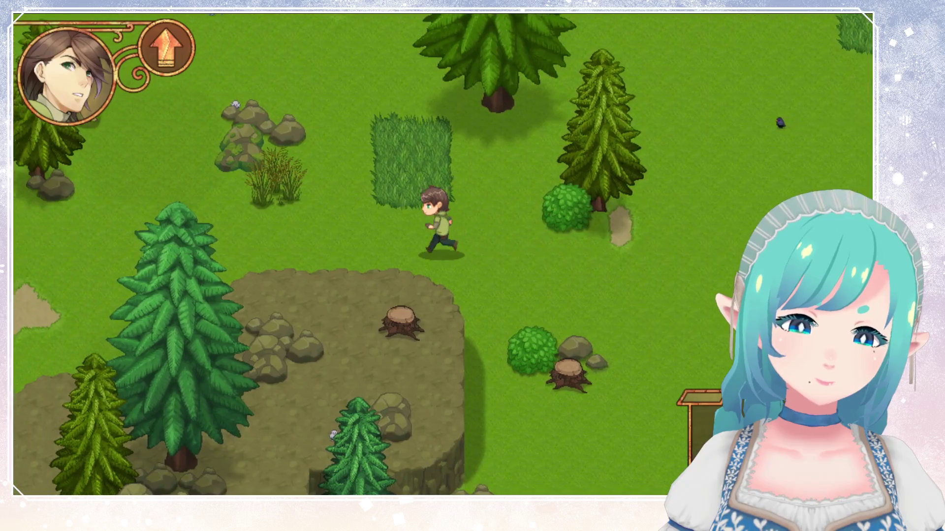
key("Left")
key("Left")
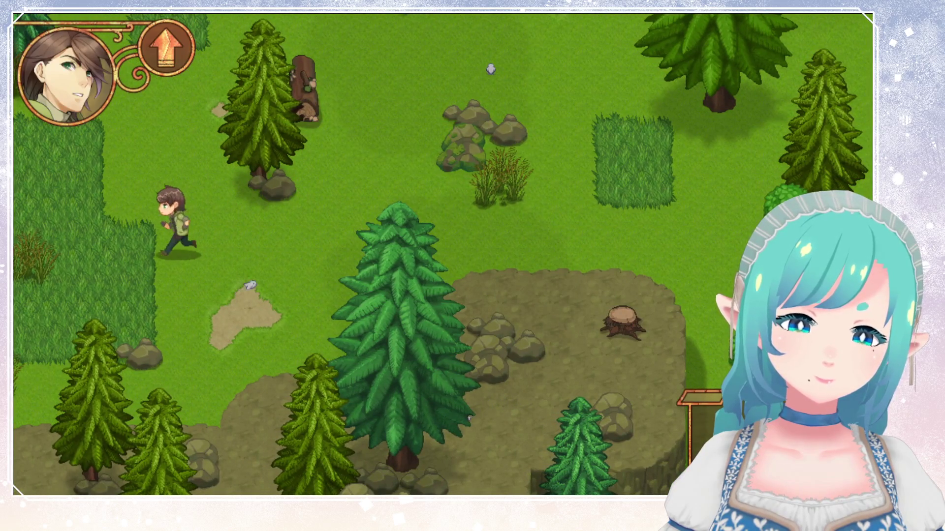
key("Left")
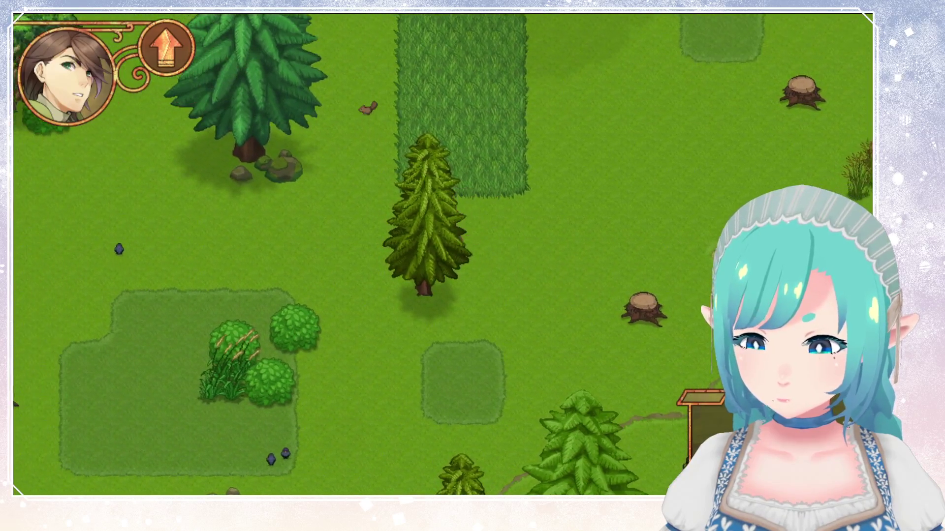
key("Left")
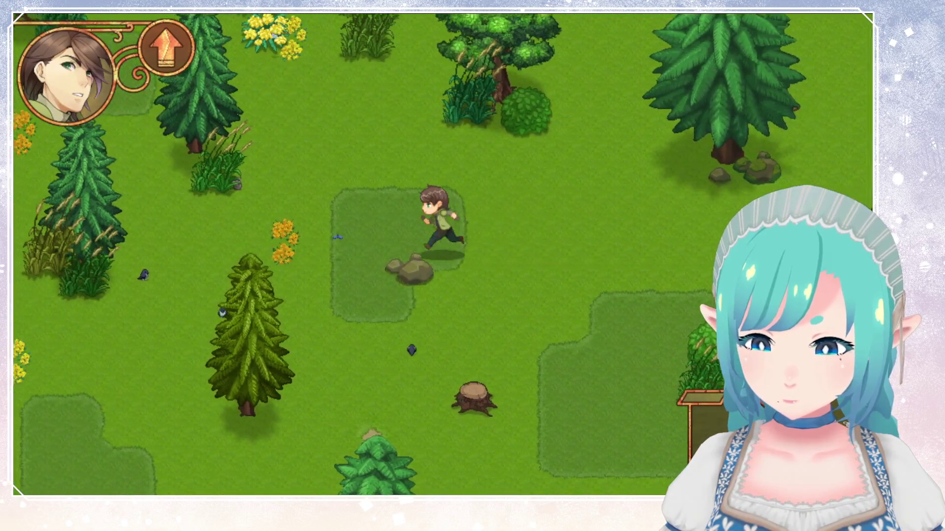
key("Left")
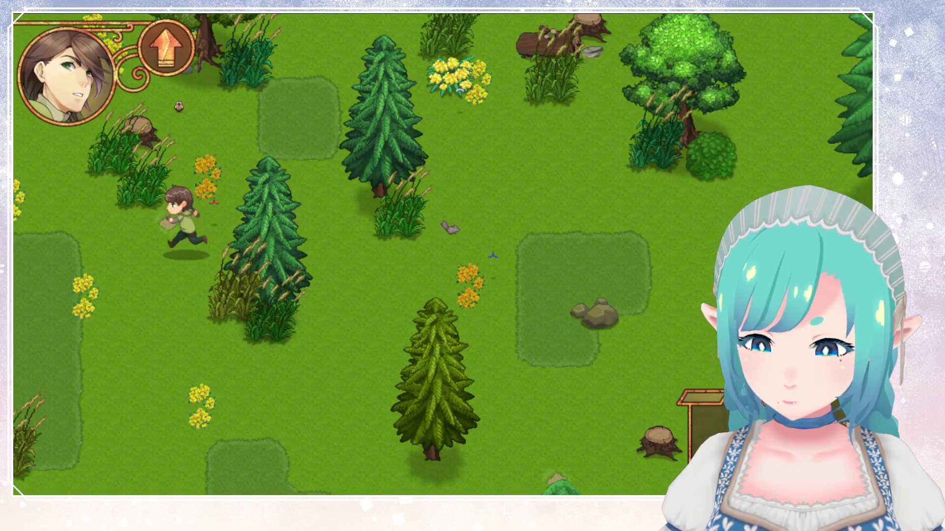
key("Left")
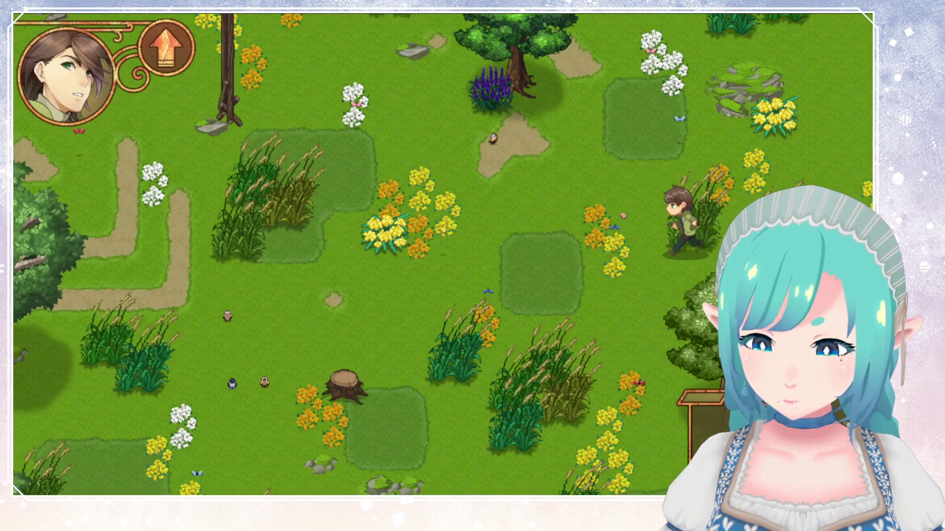
key("Left")
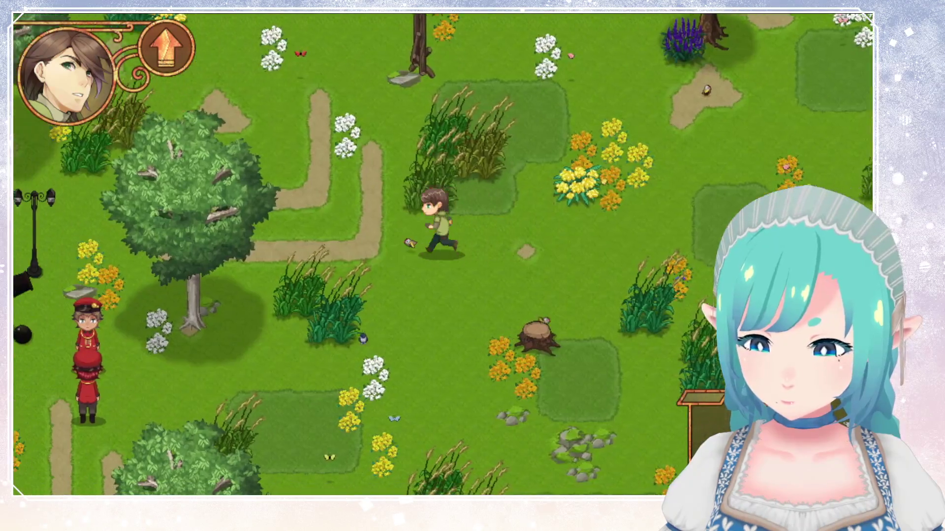
key("Left")
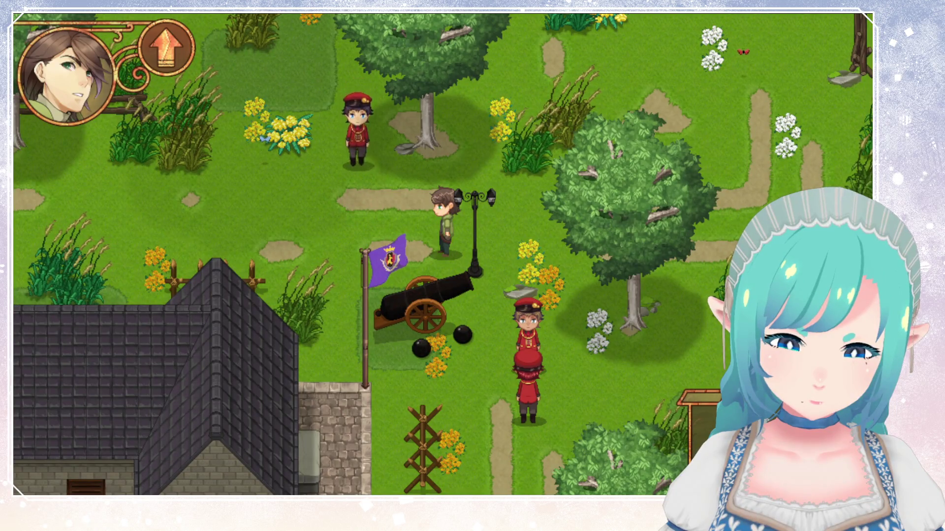
key("alt+F4")
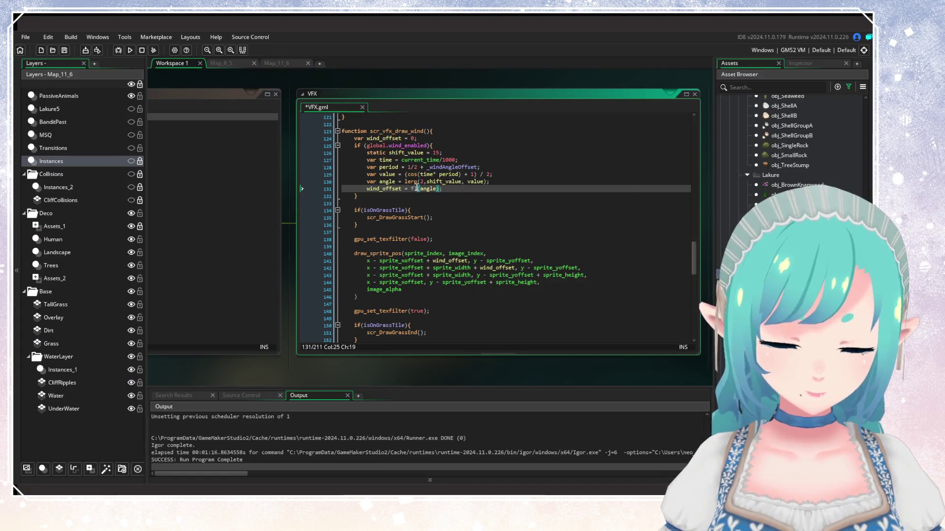
Step: Switch the wind offset rounding on line 131 to floor and relaunch the game with F5
type("oor")
key("Escape")
key("Right")
key("Right")
key("Right")
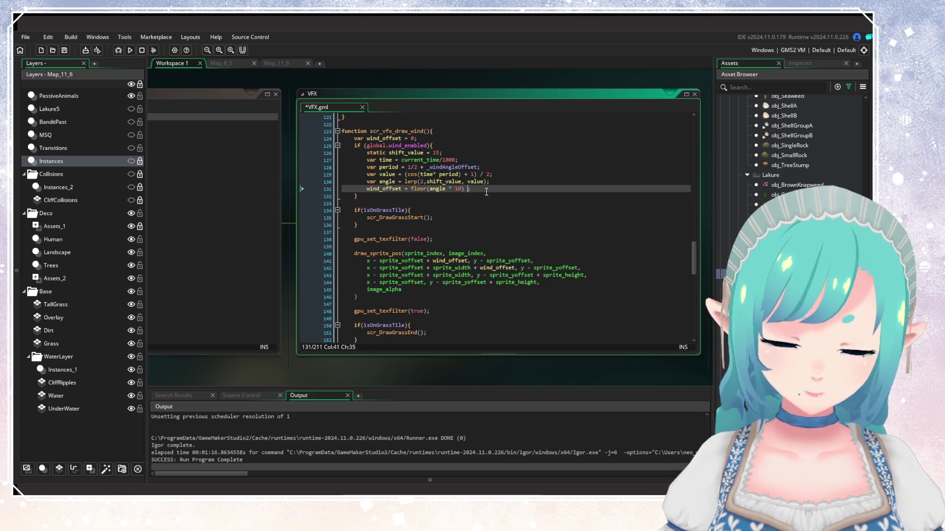
key("F5")
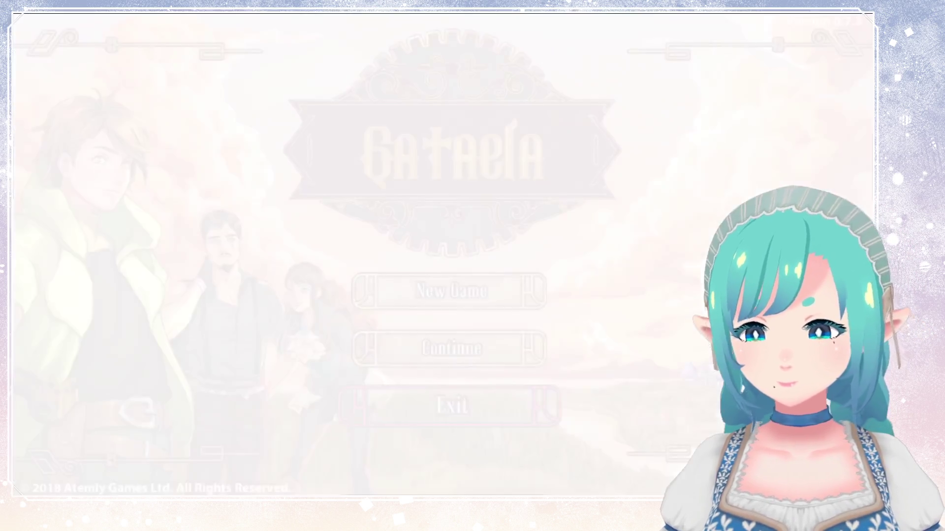
Step: Load the saved game and walk the hero across the meadow and north into the next map
key("Return")
key("Return")
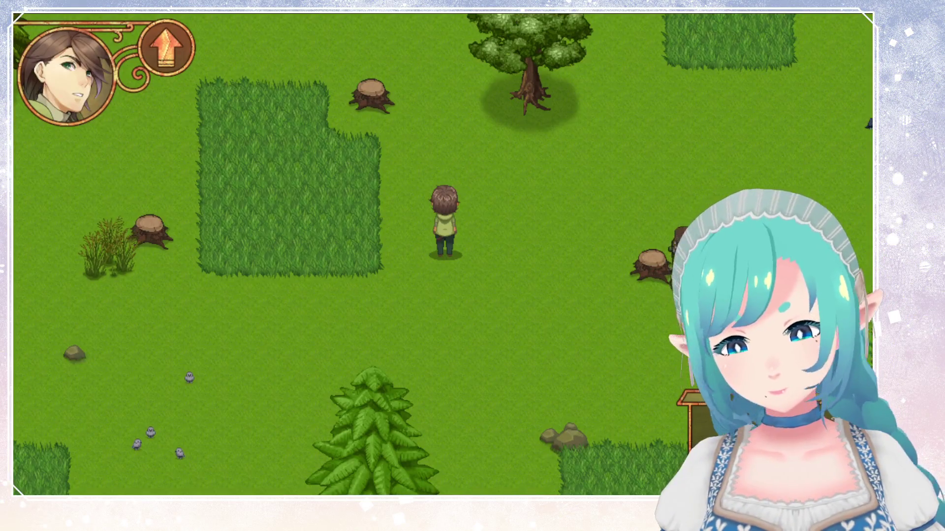
key("Left")
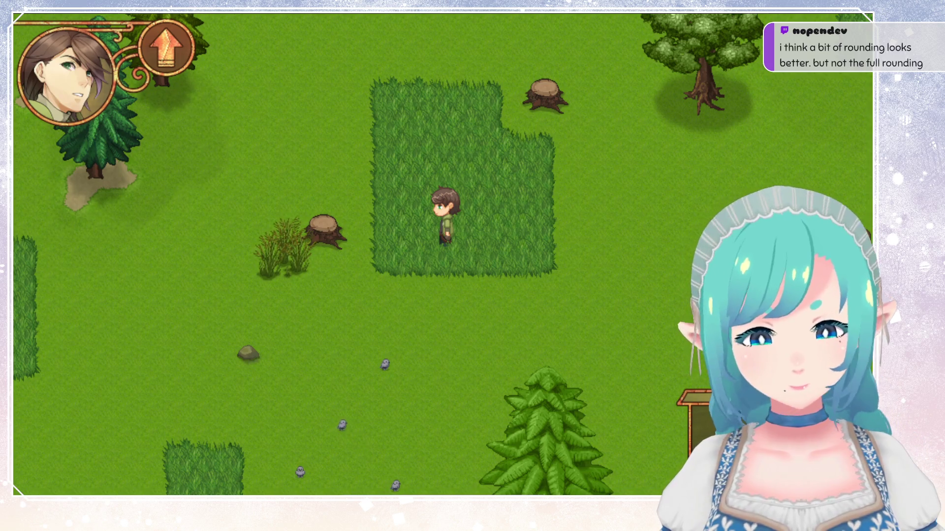
key("Up")
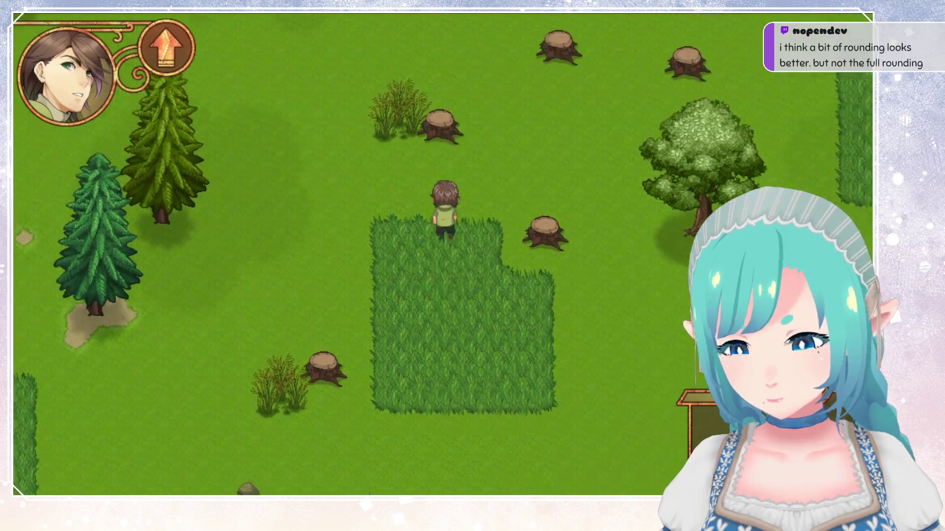
key("Right")
key("Up")
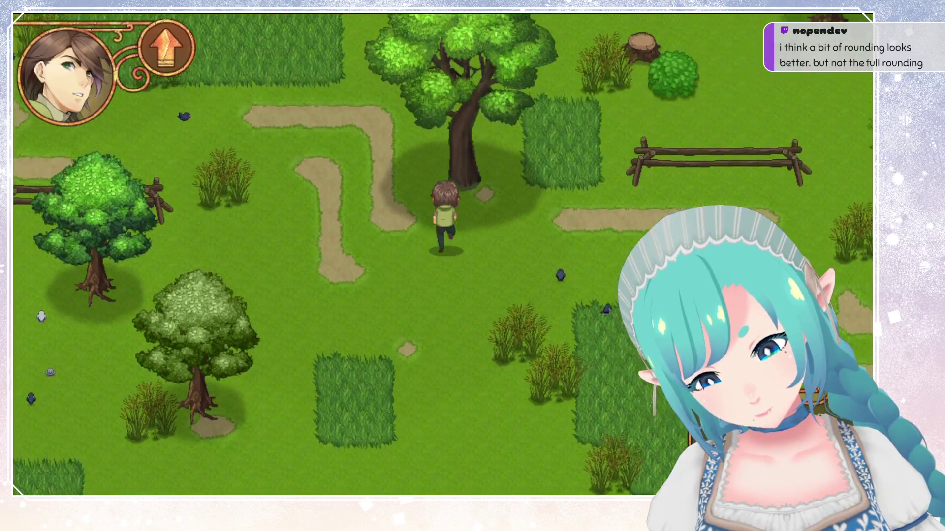
key("Left")
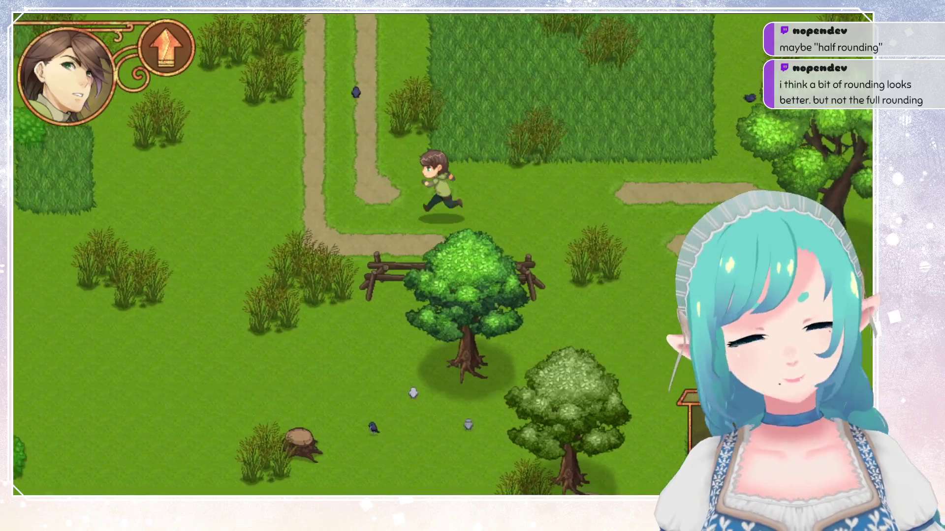
key("Up")
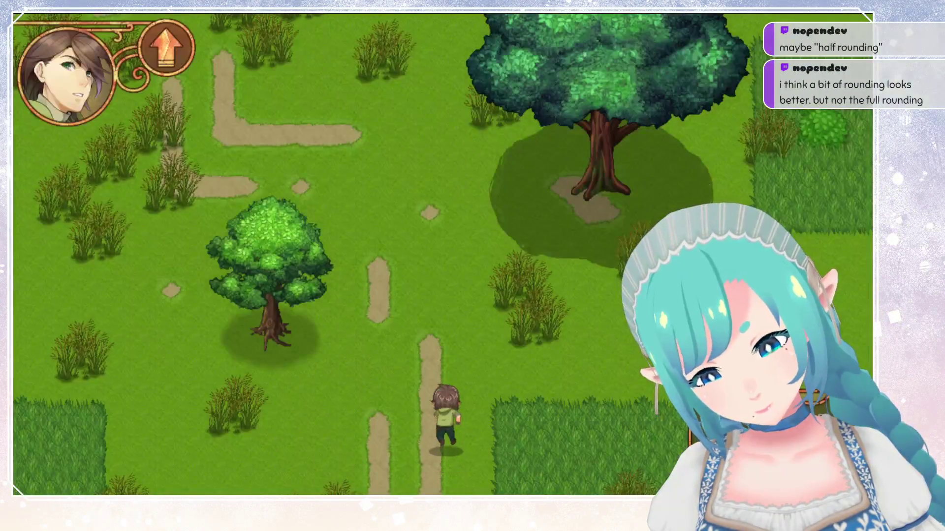
key("Left")
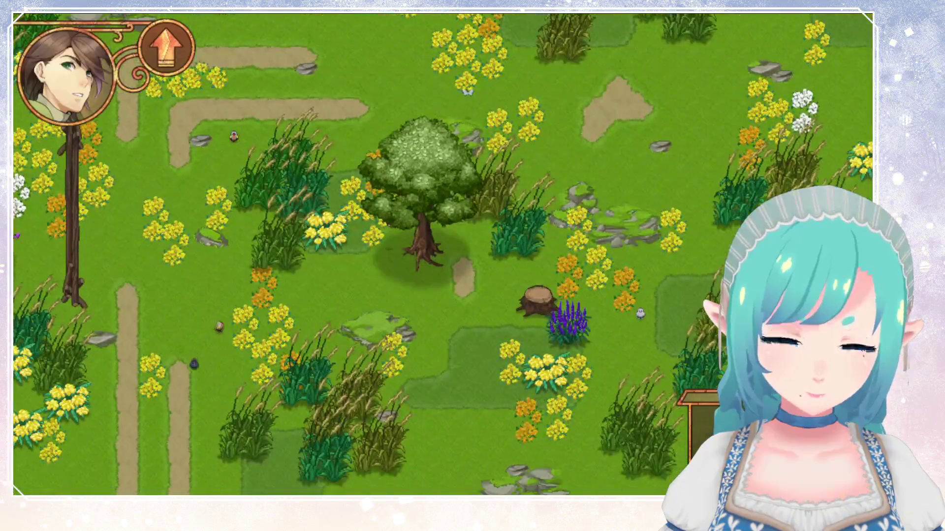
Step: Walk the hero past the stump down and left to the cannon park, facing down
key("Left")
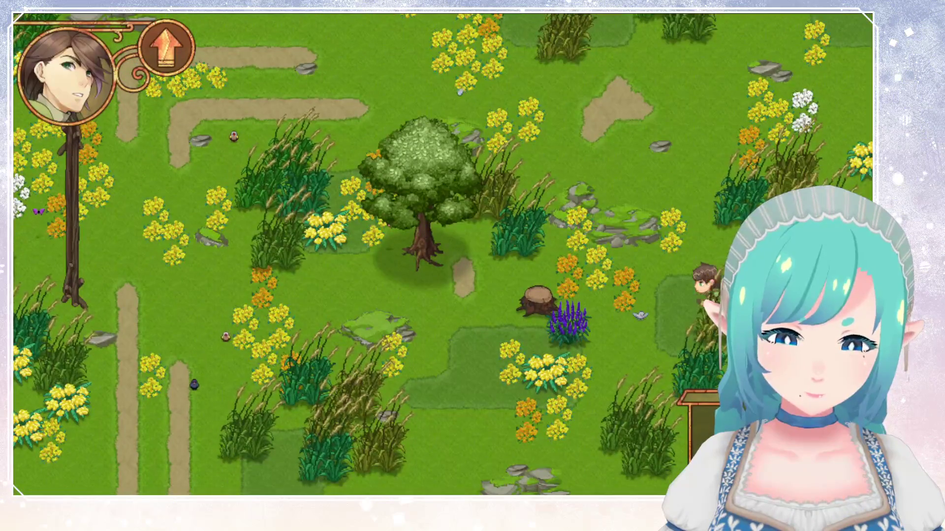
key("Down")
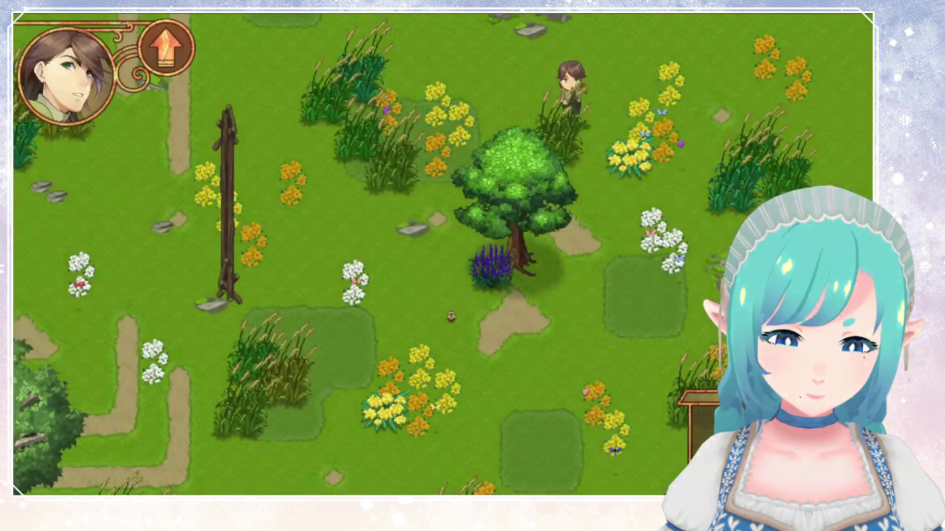
key("Left")
key("Down")
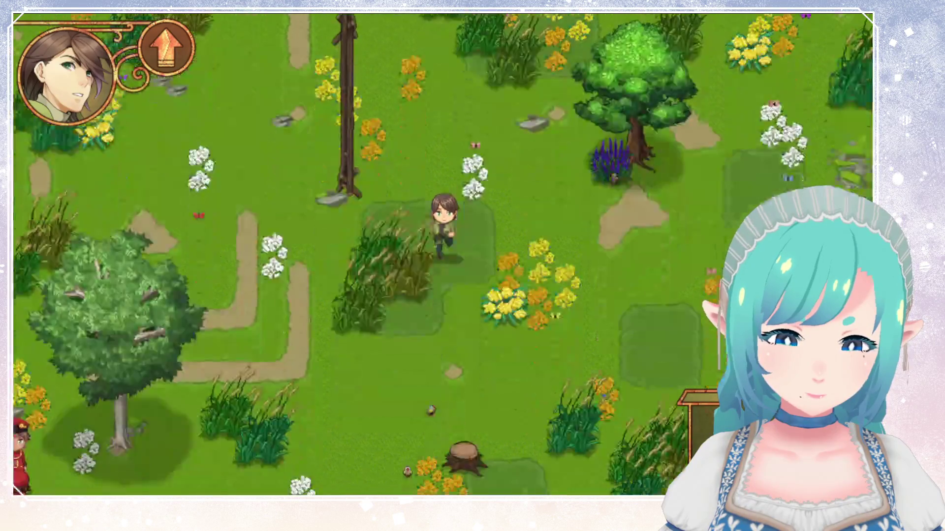
key("Left")
key("Left")
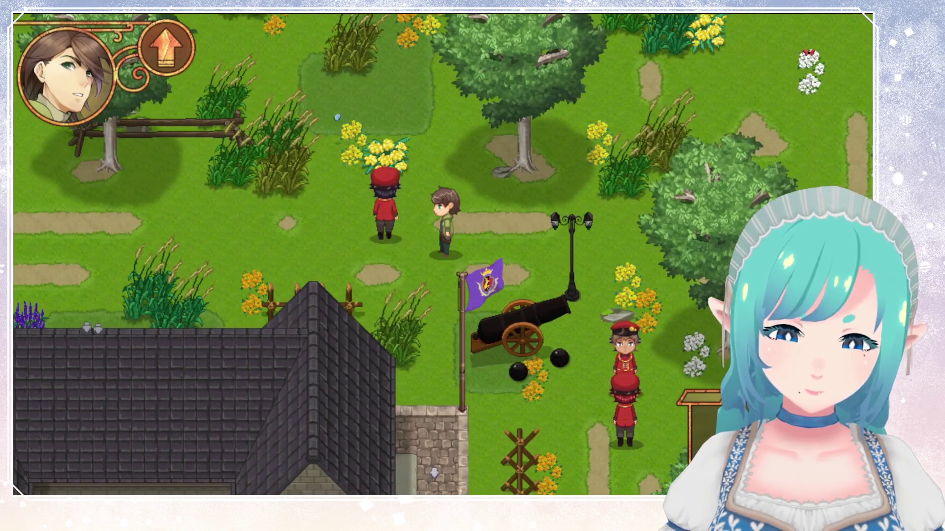
key("Down")
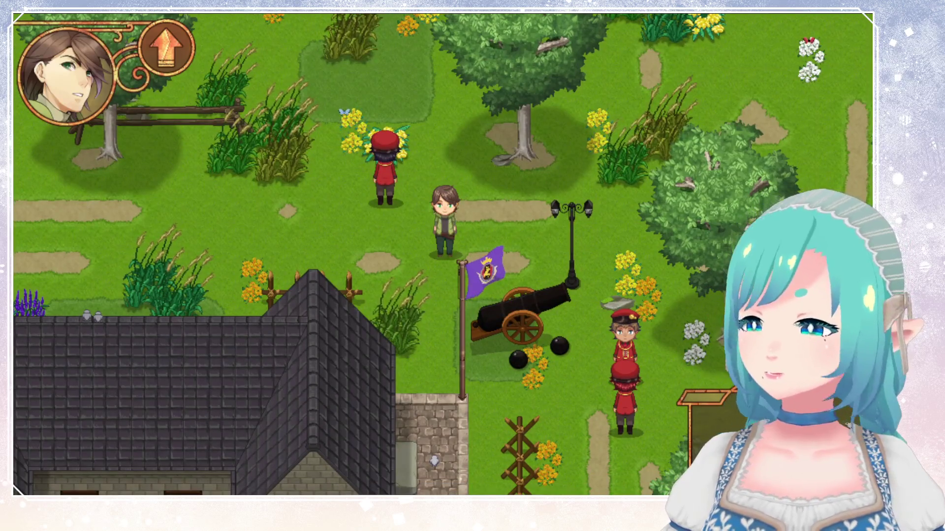
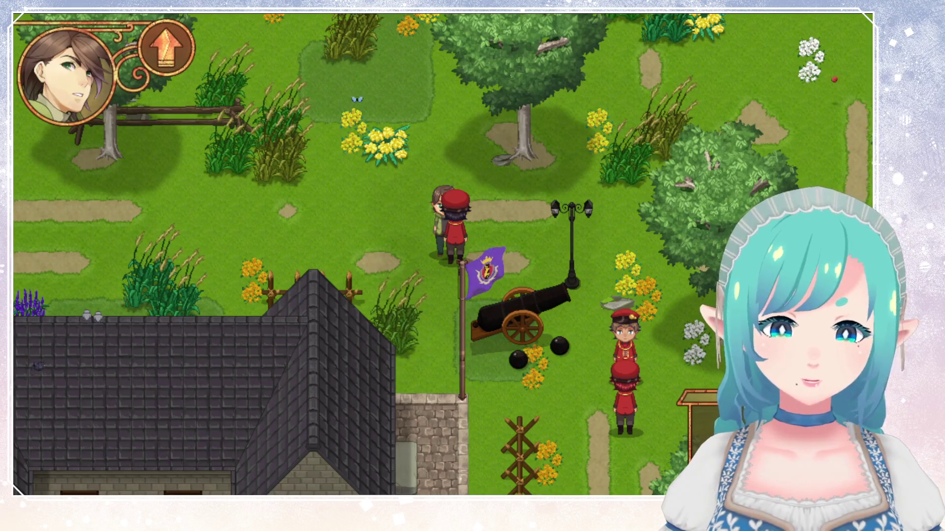
Step: Walk the hero north past the guard and east behind the trees
key("Up")
key("Right")
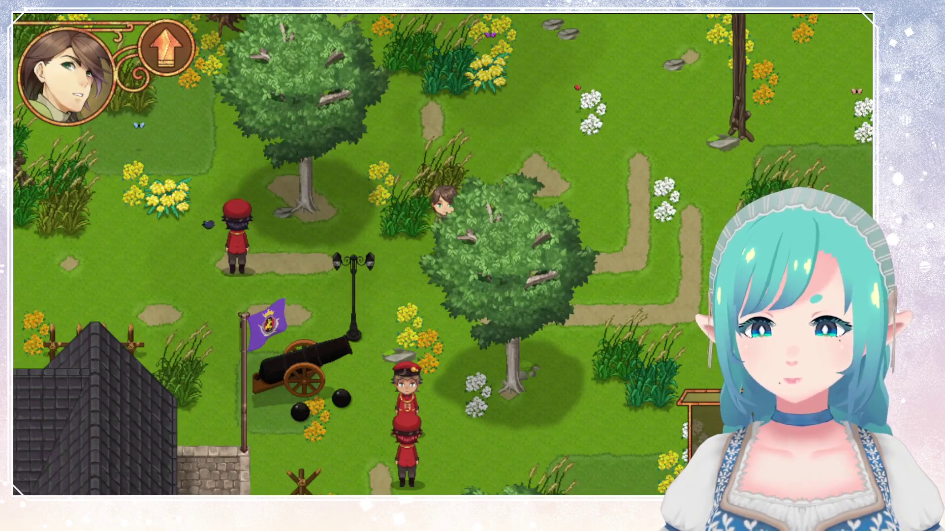
key("Right")
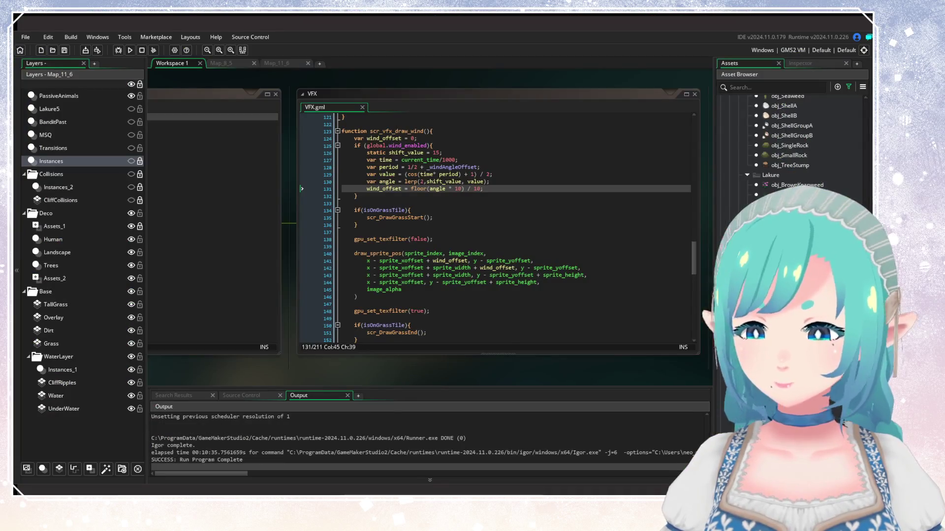
Step: Add a draw_self() line after the draw_sprite_pos call in VFX.gml, then save and run with F5
left_click(379, 282)
left_click(379, 304)
left_click(379, 296)
key("Return")
key("Return")
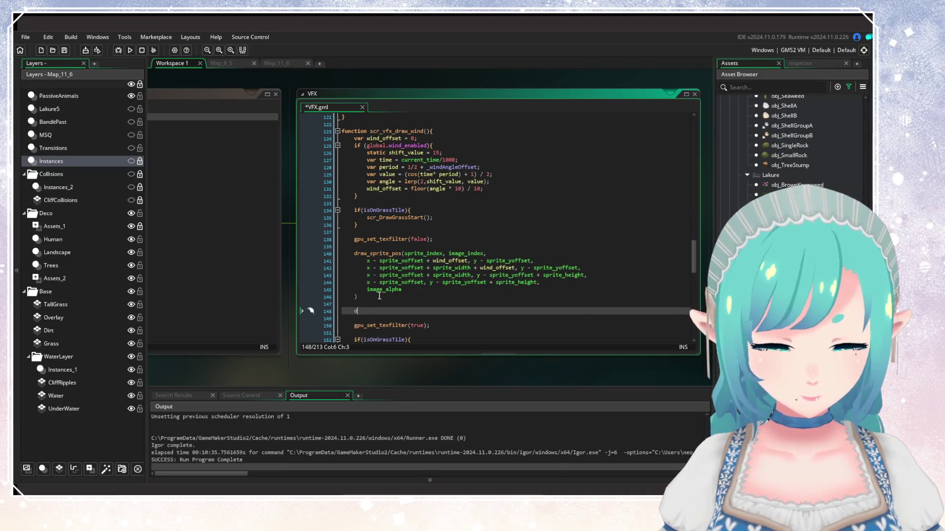
type("draw_self();")
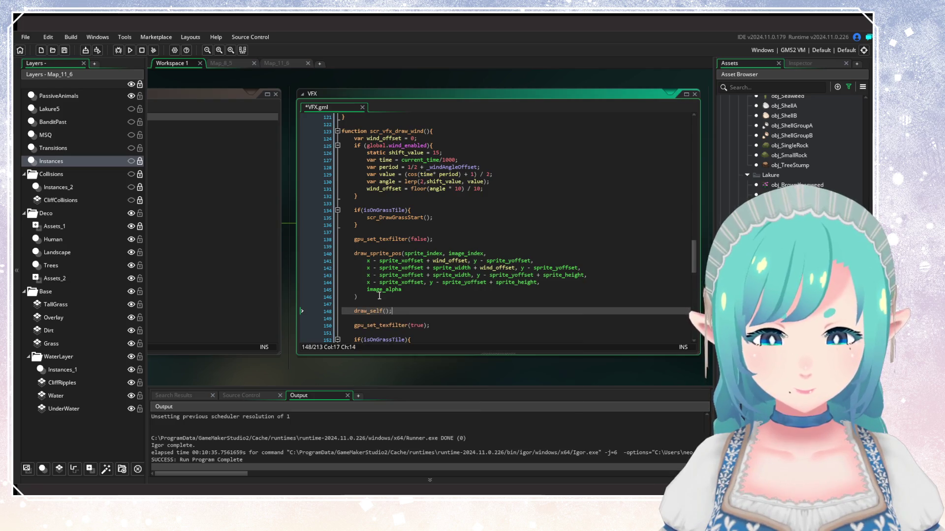
key("F5")
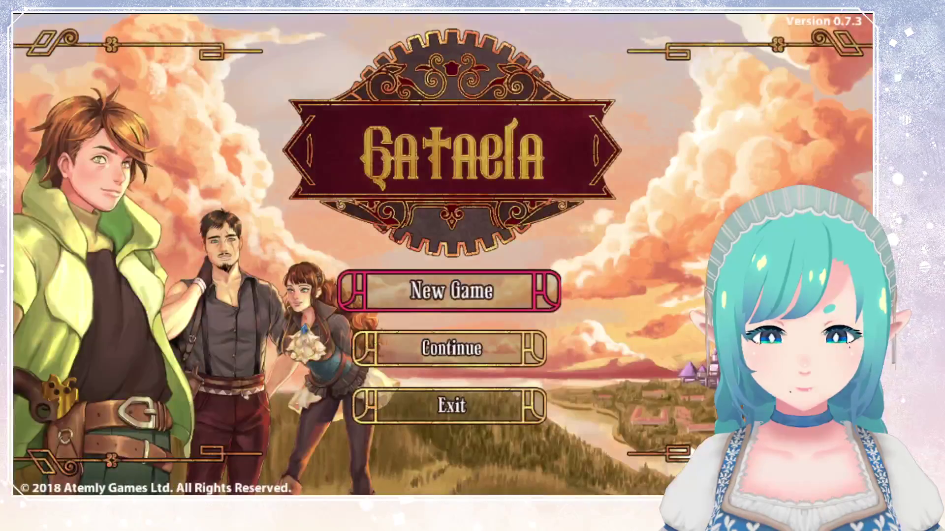
Step: Load the Continue save and run the hero north past the stumps, then left onto the path
key("Down")
key("Return")
key("Return")
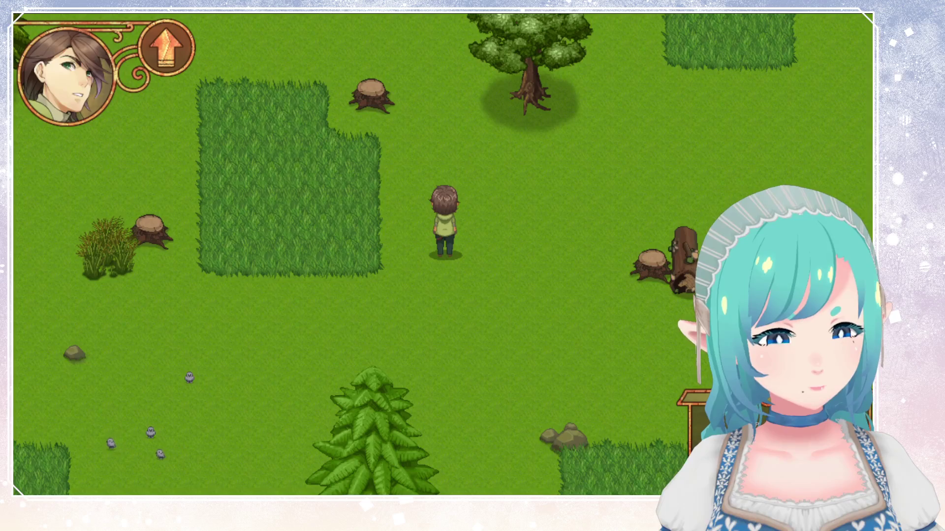
key("Right")
key("Up")
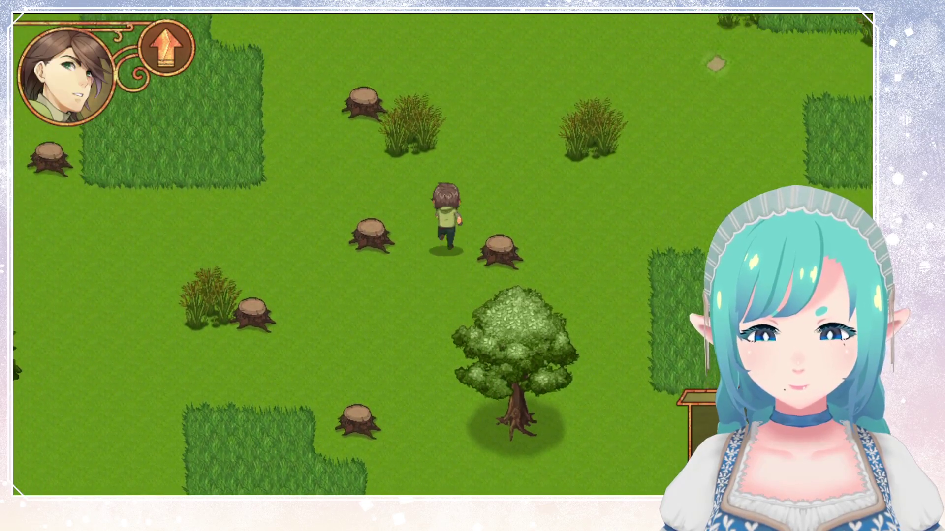
key("Up")
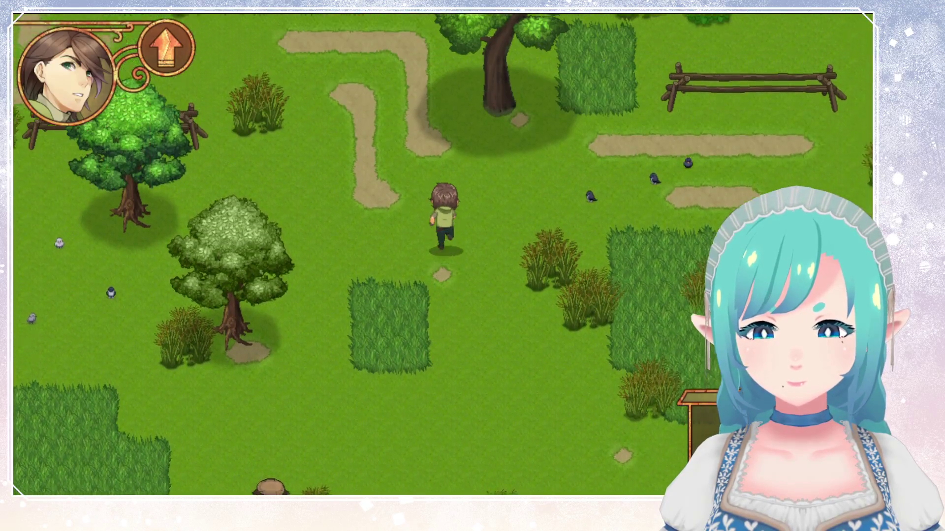
key("Left")
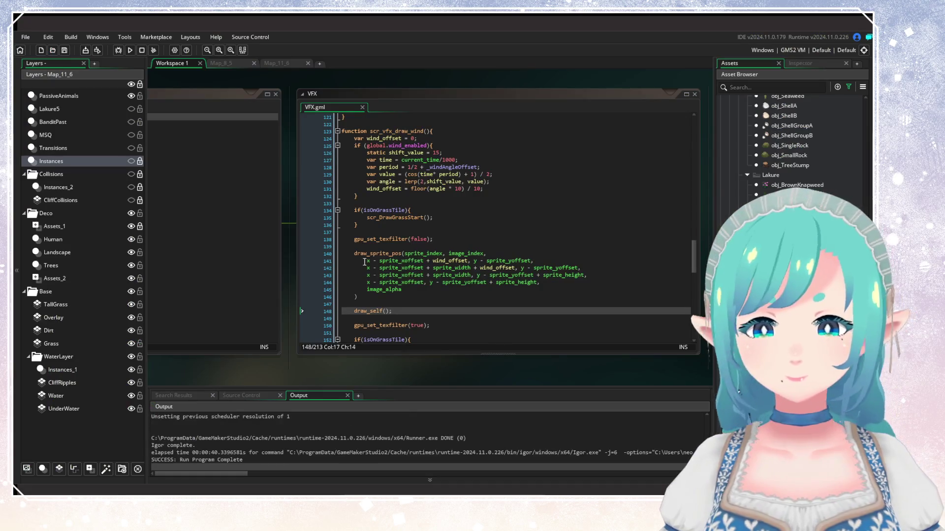
Step: Delete the added draw_self() line and save VFX.gml
left_click(364, 262)
left_click_drag(394, 311, 343, 311)
key("Delete")
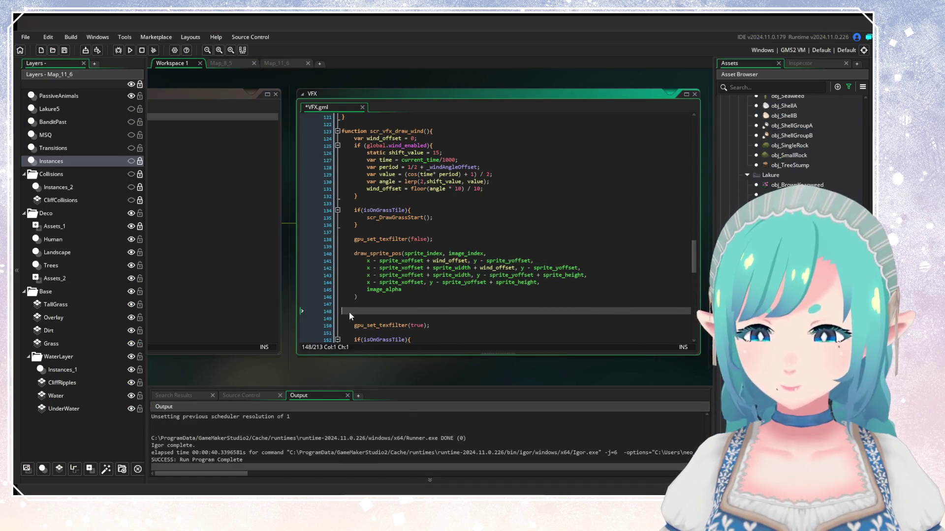
key("BackSpace")
key("BackSpace")
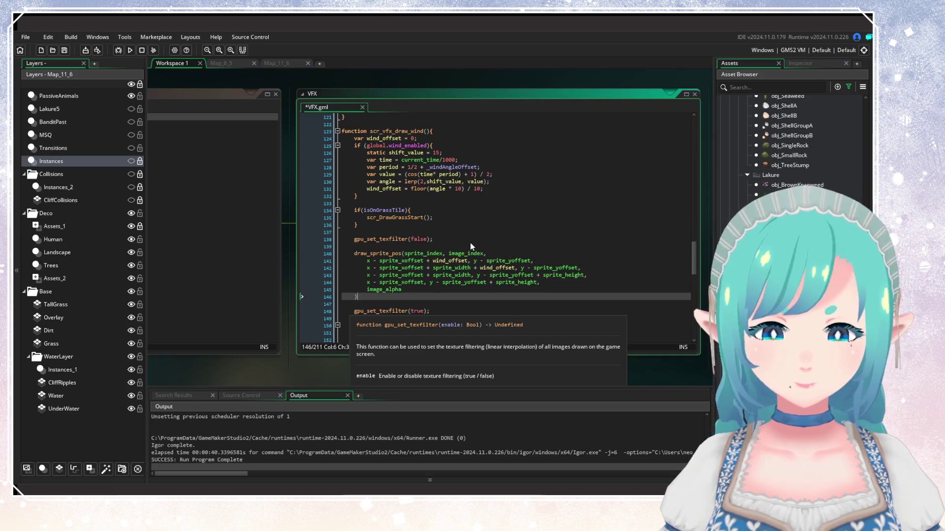
left_click(453, 245)
key("ctrl+s")
Step: Insert an 'if (image_angle != 0){' line above the draw_sprite_pos call
key("Return")
key("Up")
key("Return")
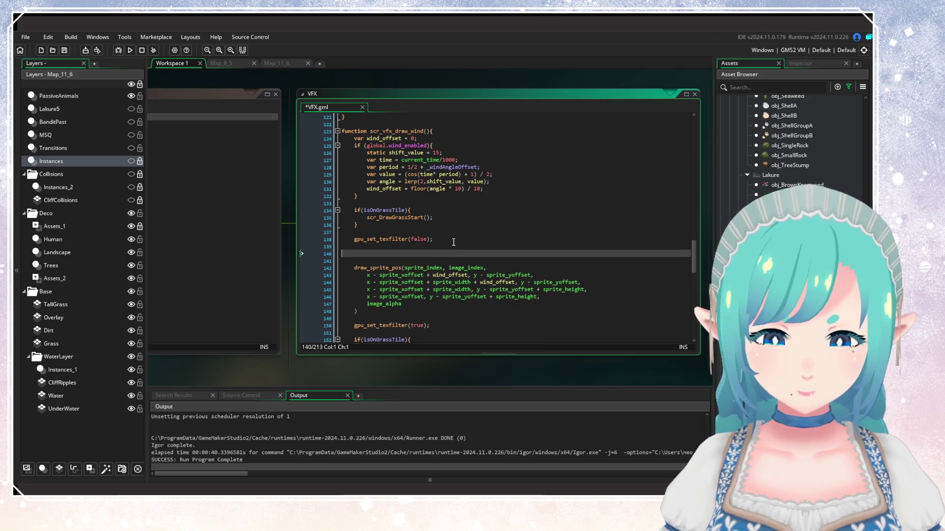
type("if (image")
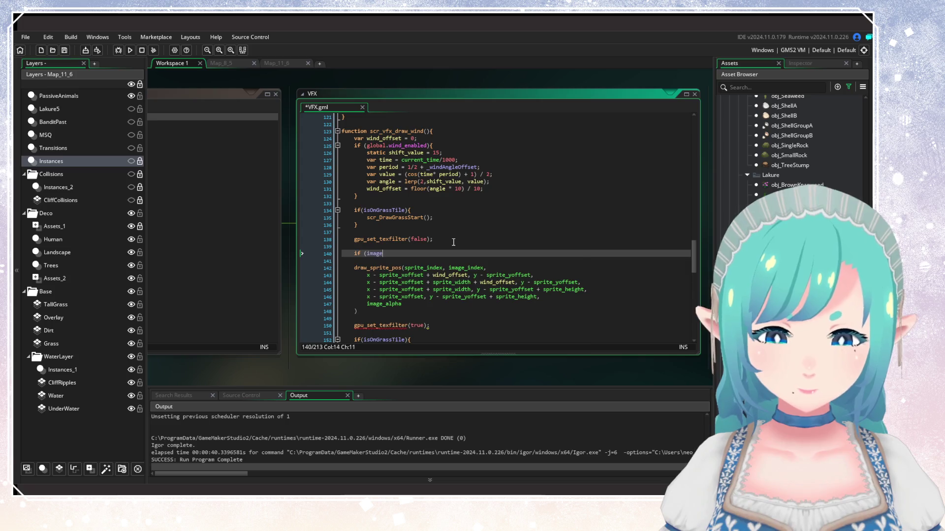
type("_angle)")
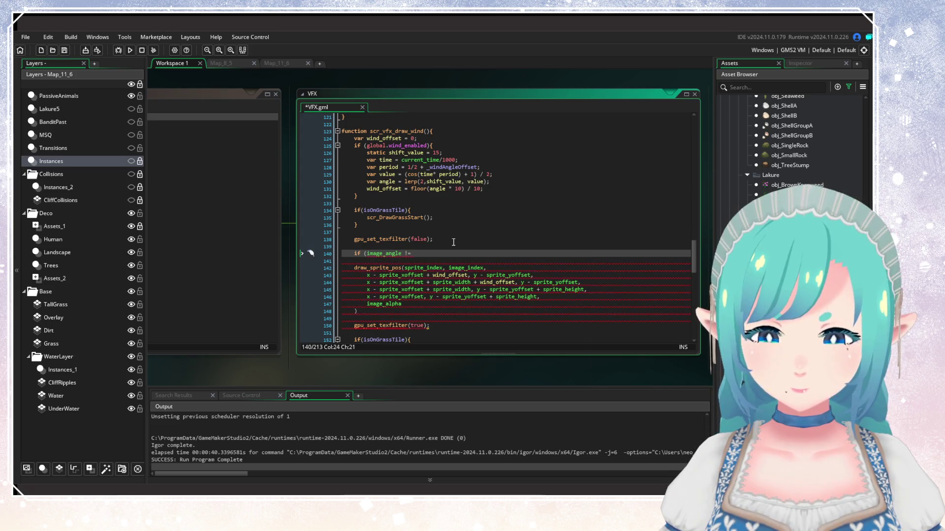
type("){")
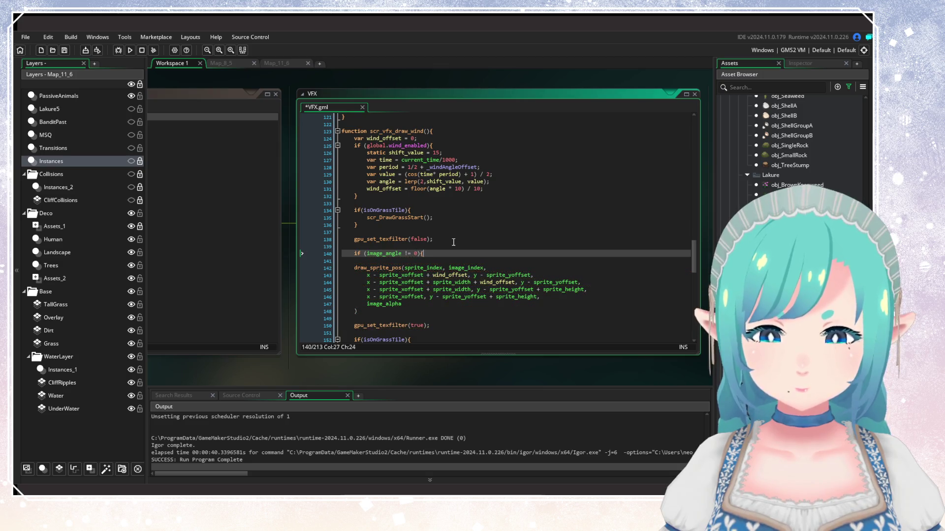
Step: Close the if block and add an else branch calling draw_self(), then save
left_click(384, 311)
key("Return")
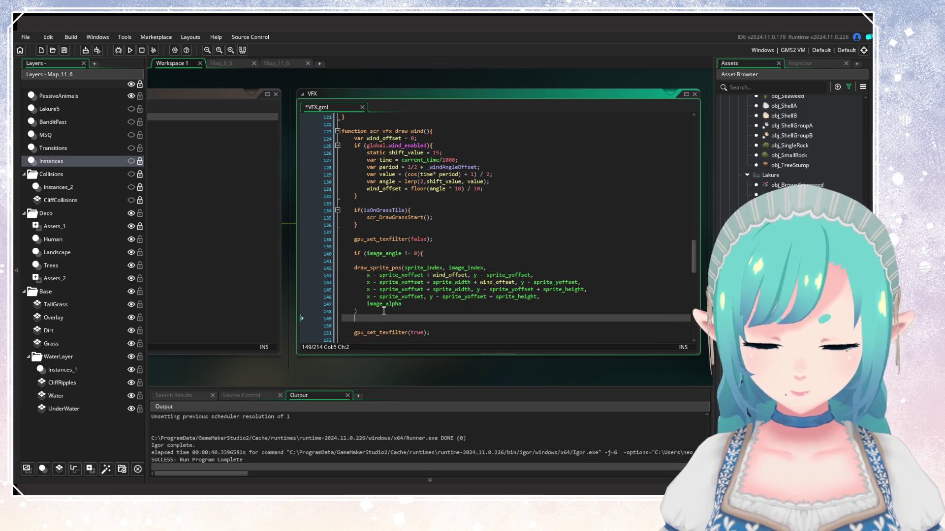
type("}")
key("Return")
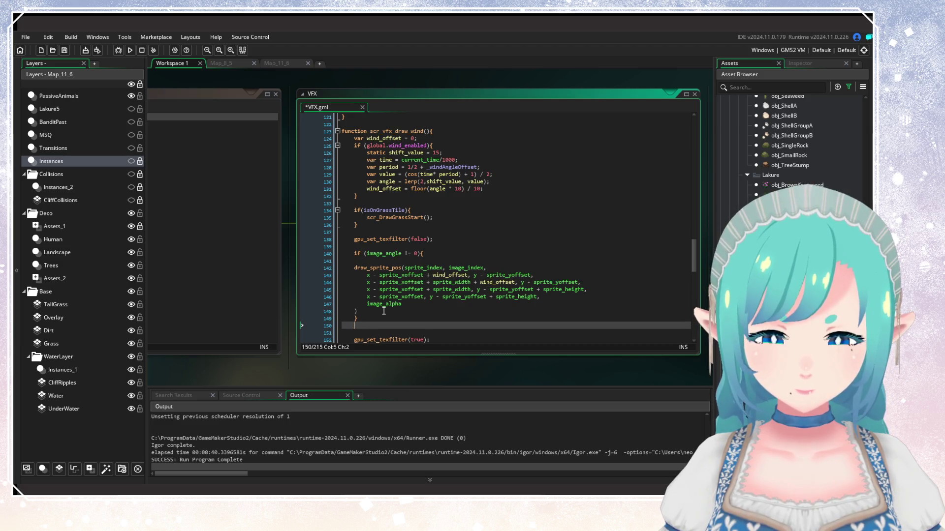
type("else{")
key("Return")
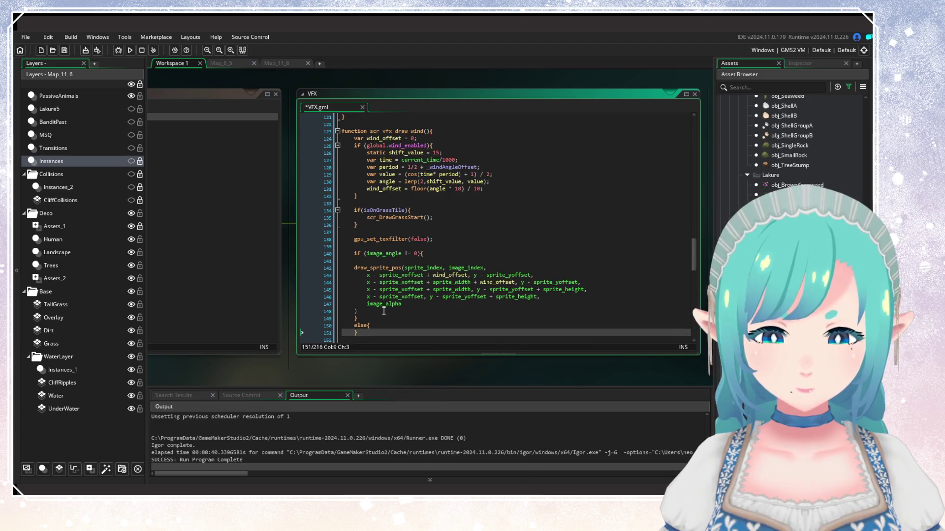
key("Return")
type("draw_s")
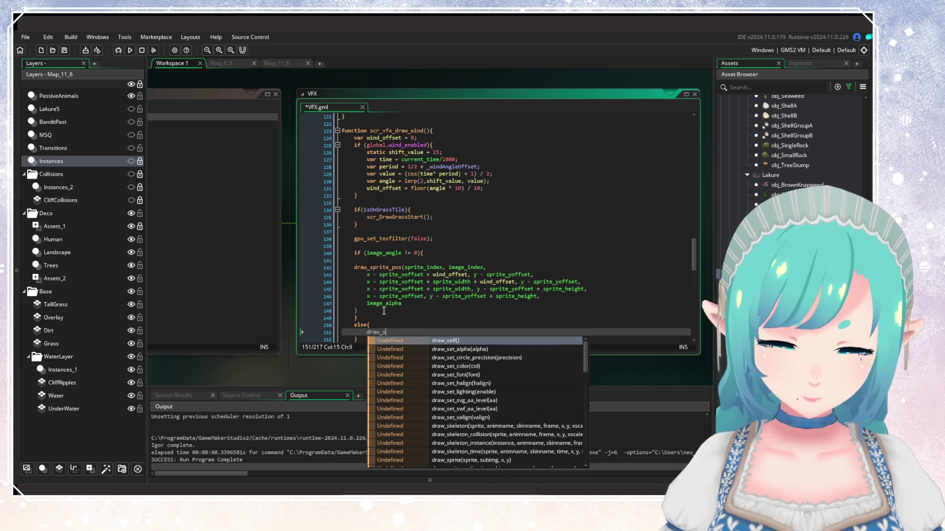
type("elf")
key("Return")
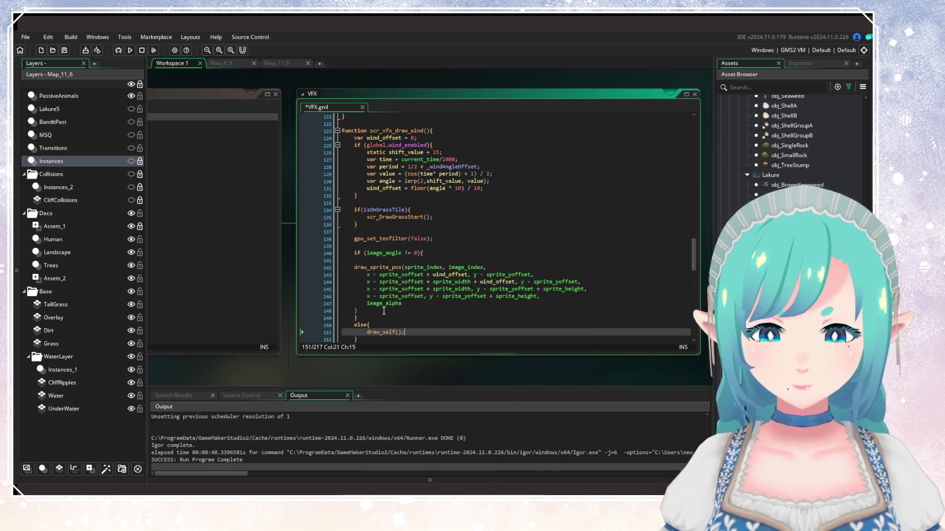
key("ctrl+s")
Step: Indent the draw_sprite_pos call inside the if and remove the empty line after it
left_click(422, 266)
left_click_drag(377, 310, 380, 259)
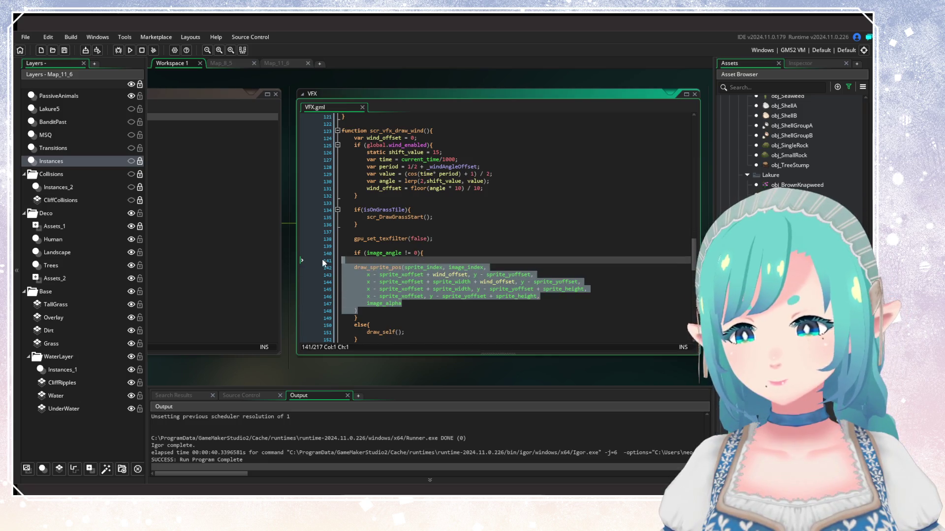
key("Tab")
left_click(380, 259)
key("BackSpace")
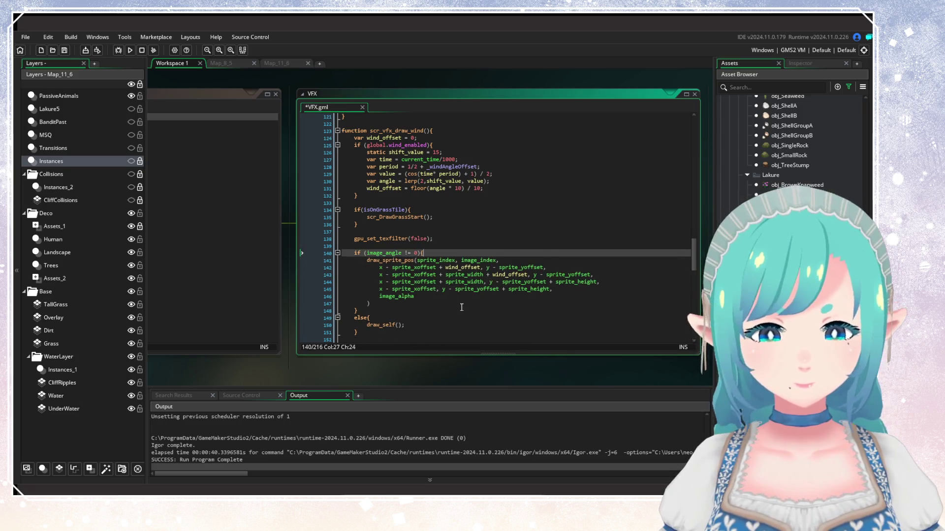
left_click(446, 315)
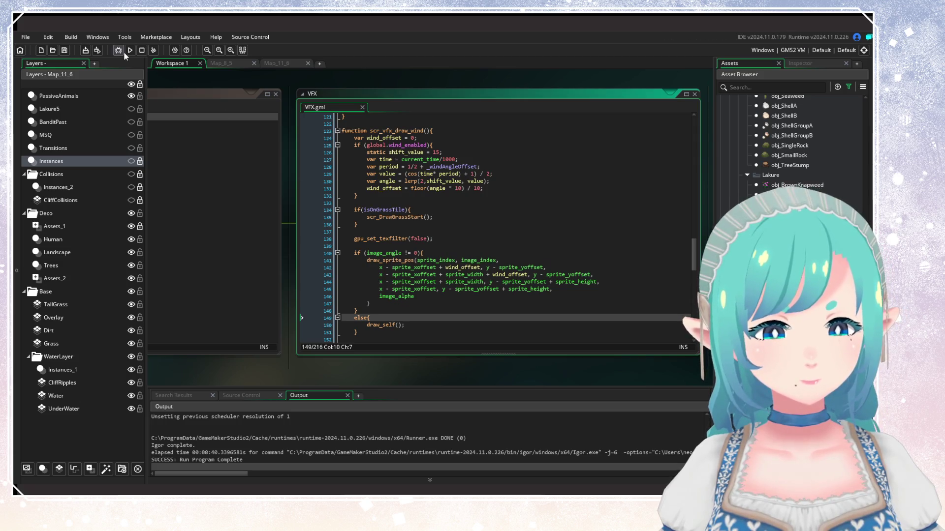